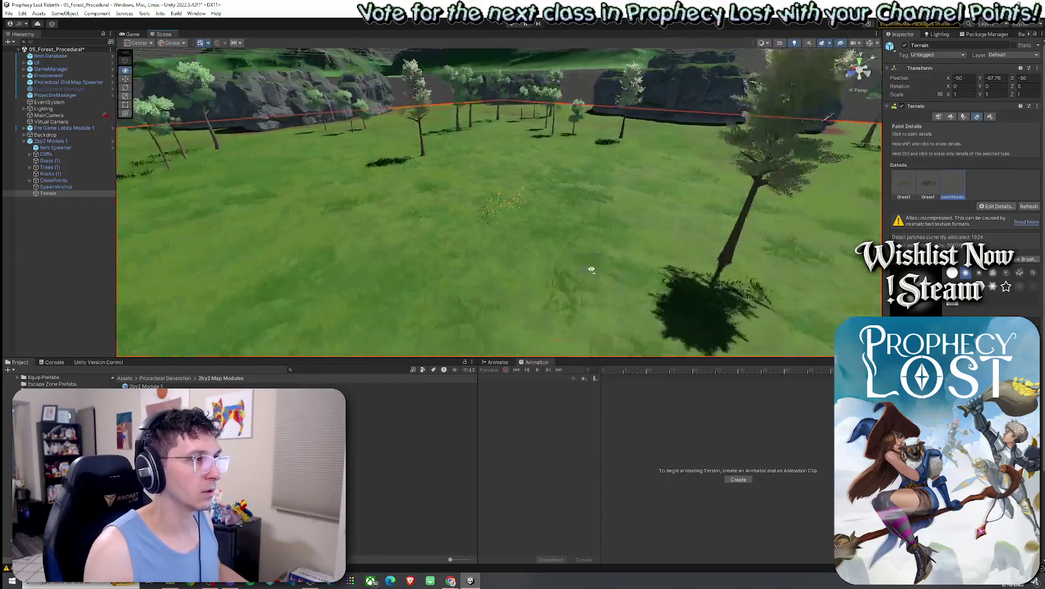
Step: Resize the FlowerMeadow1 detail to width 0.64–1.78 and height 0.6–1.49
click(998, 206)
click(997, 225)
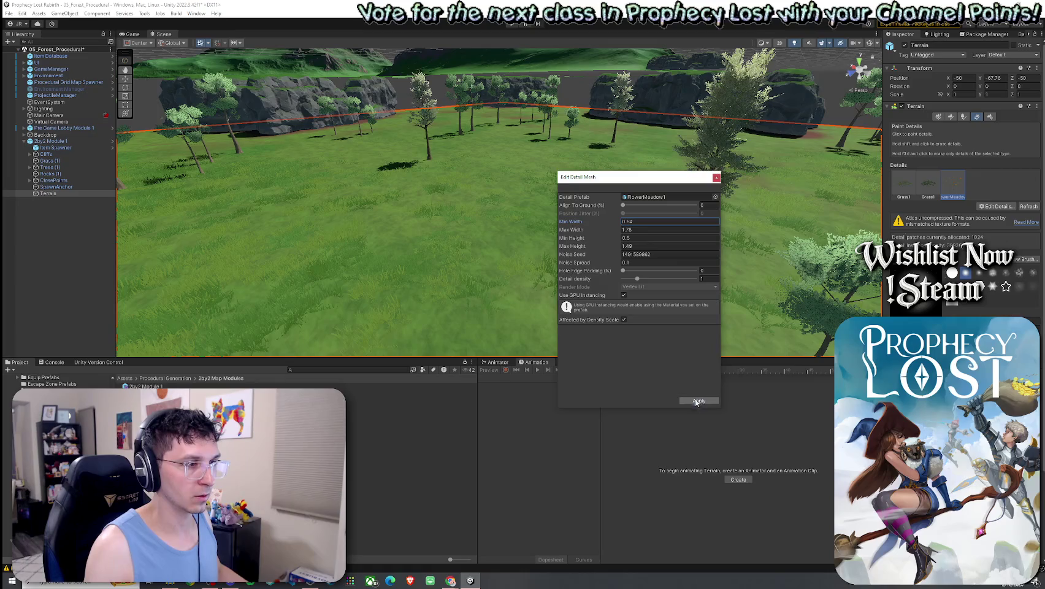
click(698, 401)
Step: Fly around the Scene view toward the rocky hill to check the orange flowers
scroll(489, 229, up, 10)
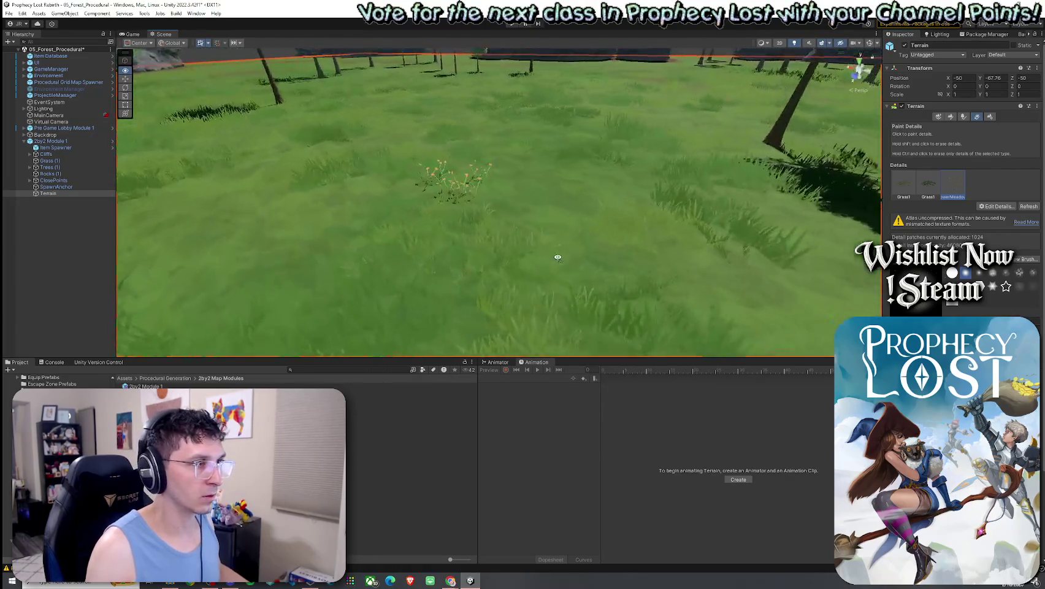
scroll(416, 240, down, 10)
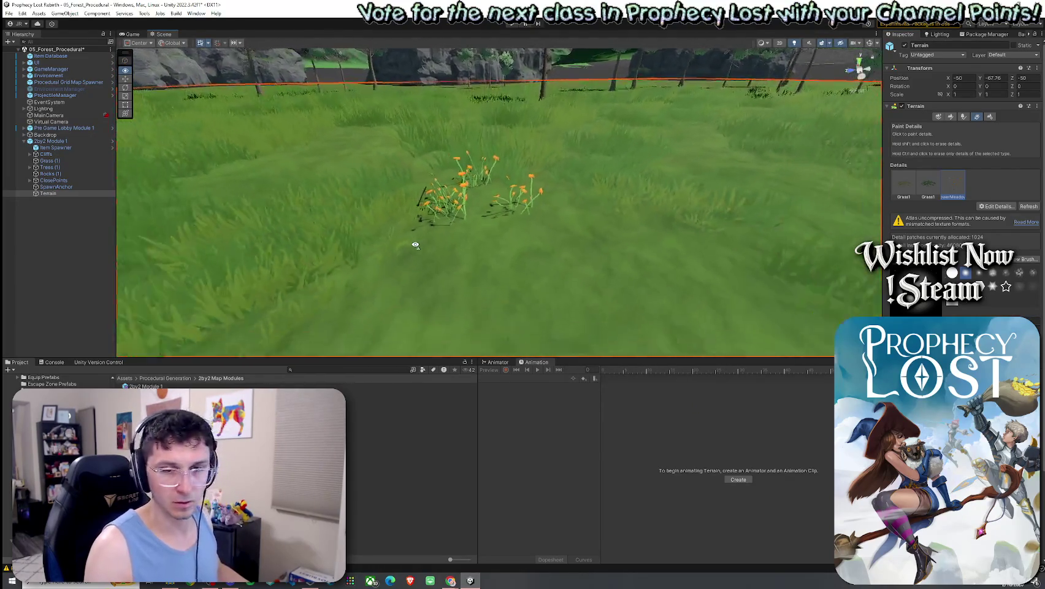
scroll(470, 252, down, 5)
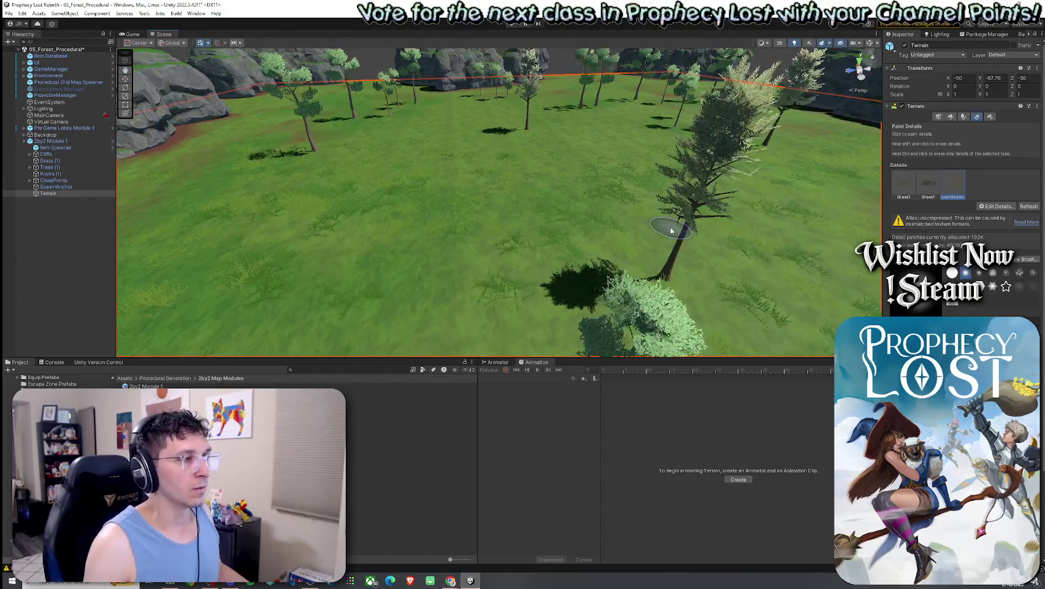
scroll(671, 231, down, 15)
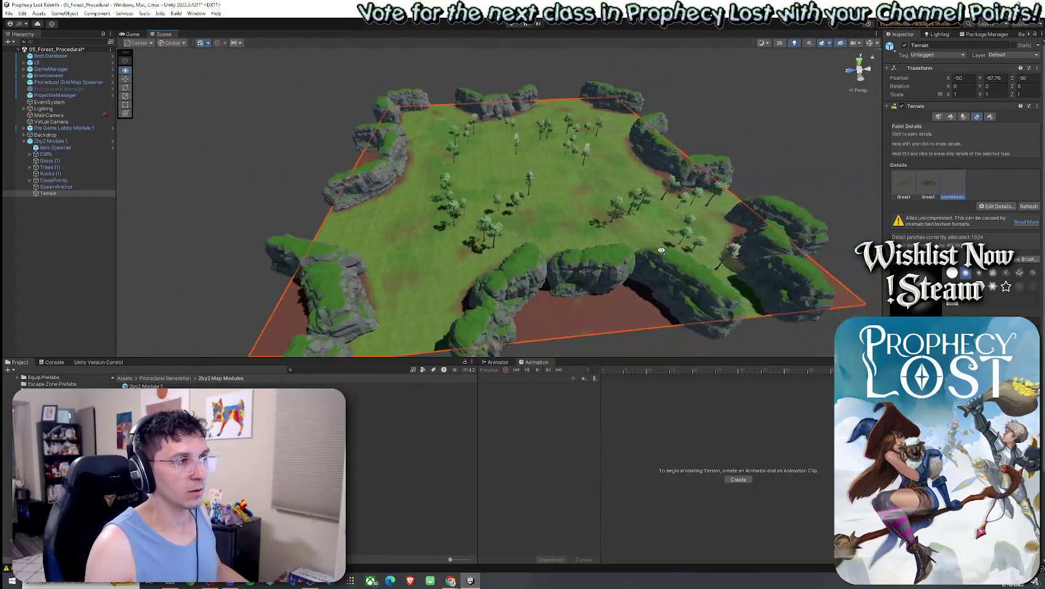
scroll(661, 250, down, 3)
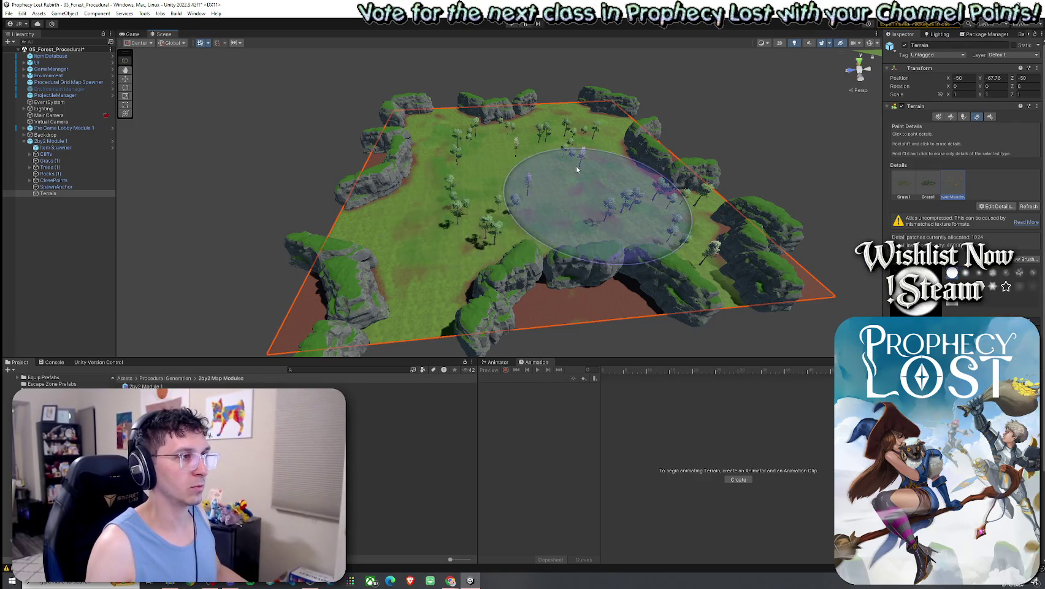
scroll(572, 202, up, 10)
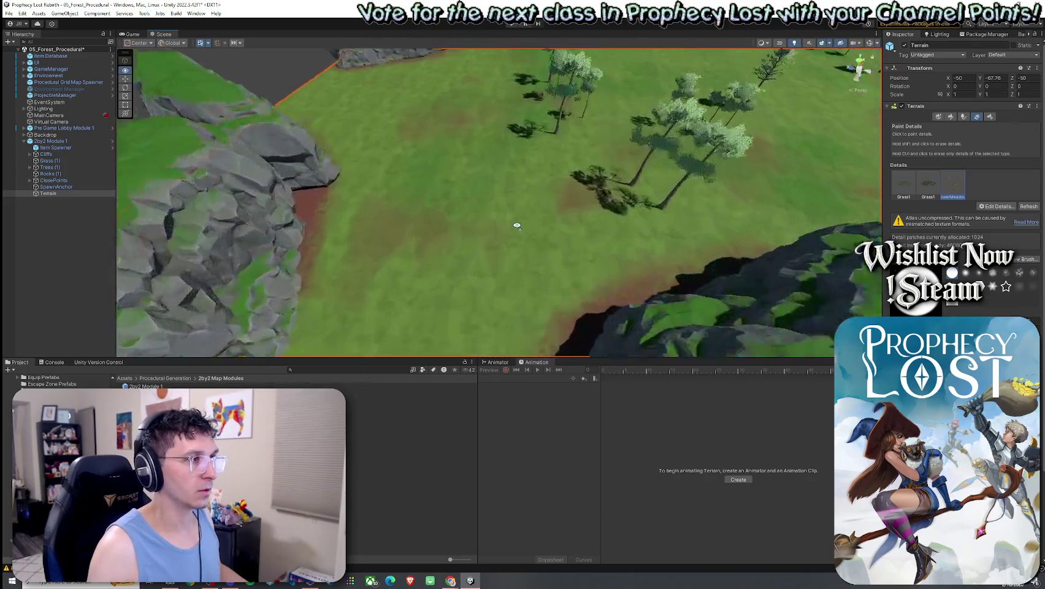
scroll(536, 152, up, 10)
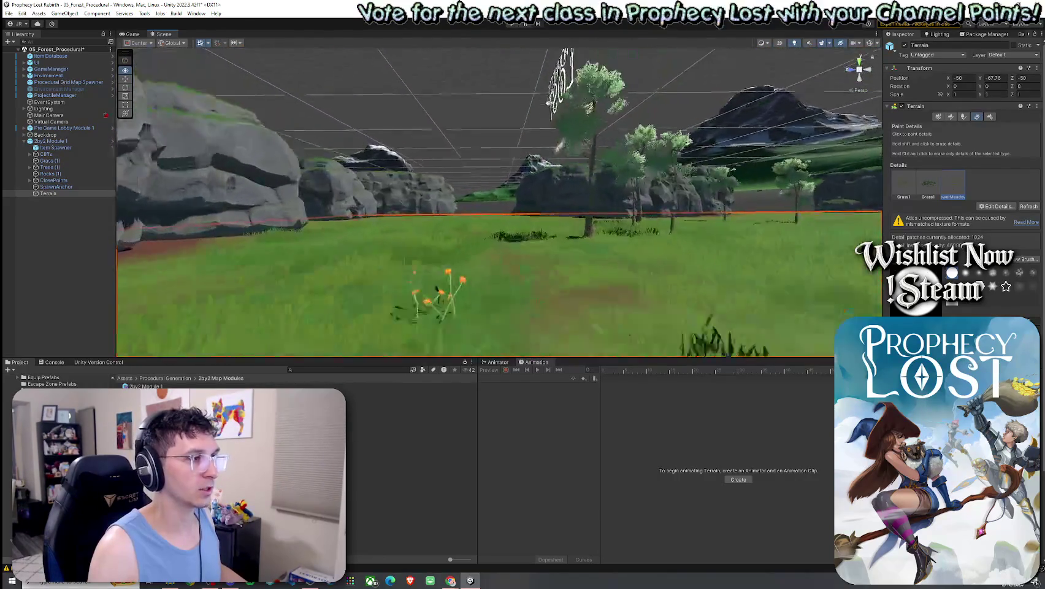
mouse_move(727, 115)
mouse_down()
mouse_move(956, 114)
mouse_move(728, 160)
mouse_move(955, 236)
mouse_up()
key(w)
click(996, 207)
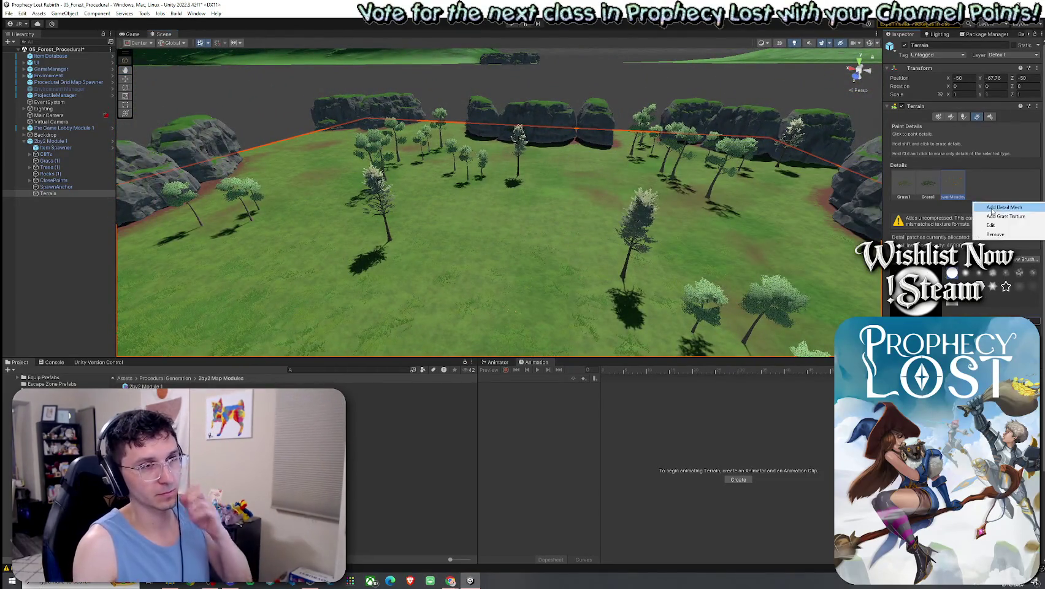
Step: Add FlowerMeadow2 as a new terrain detail mesh
click(997, 224)
click(715, 197)
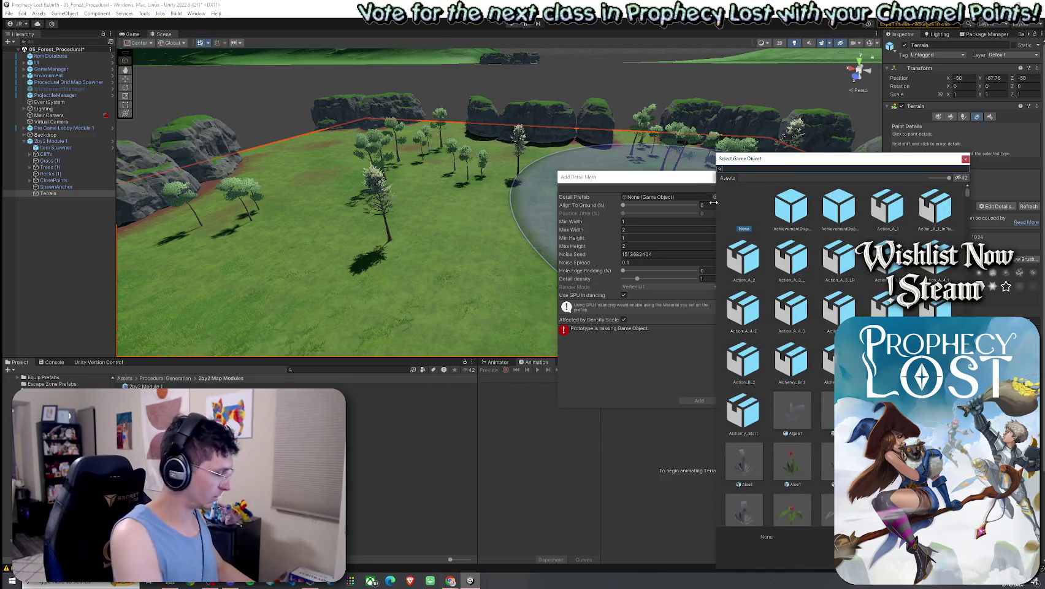
text(flower)
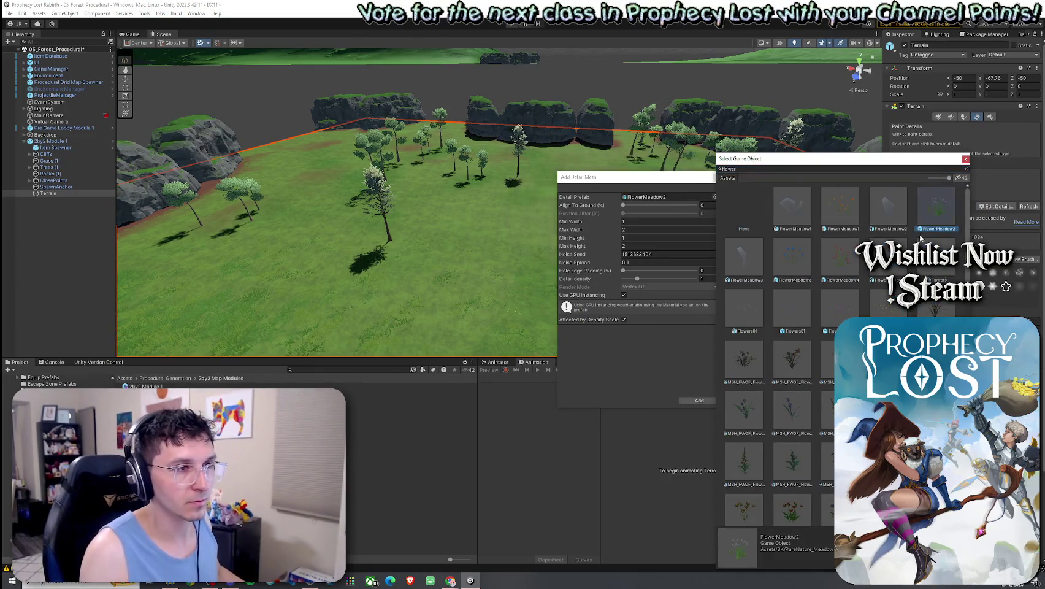
double_click(934, 216)
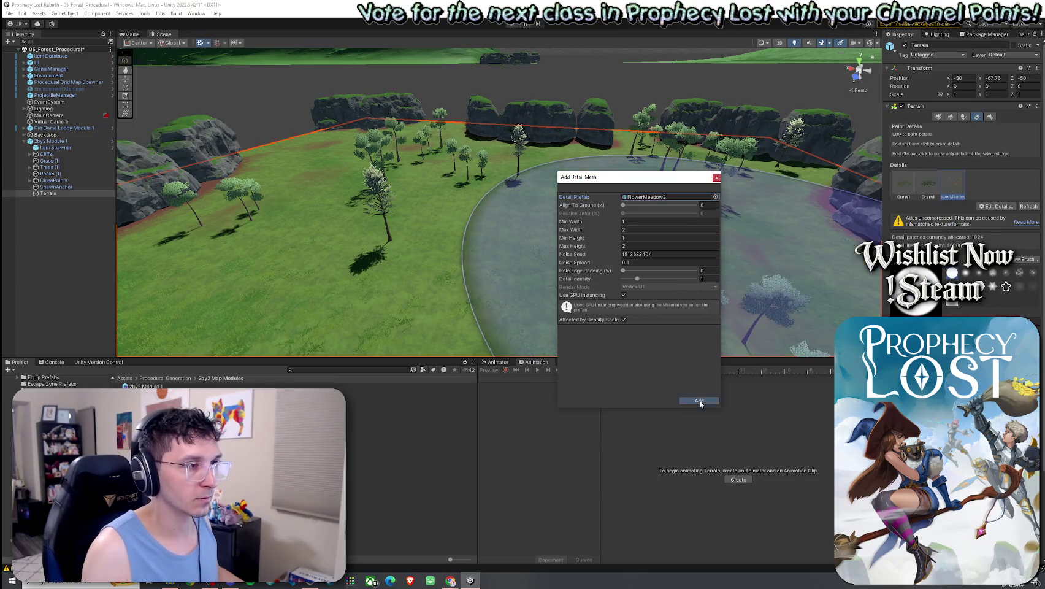
click(700, 401)
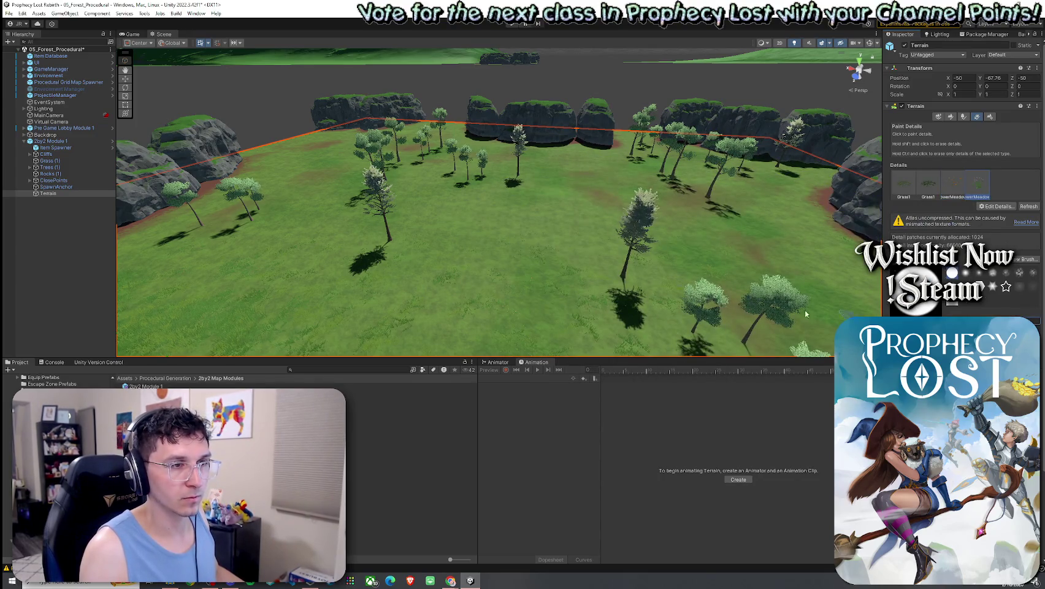
scroll(543, 267, up, 10)
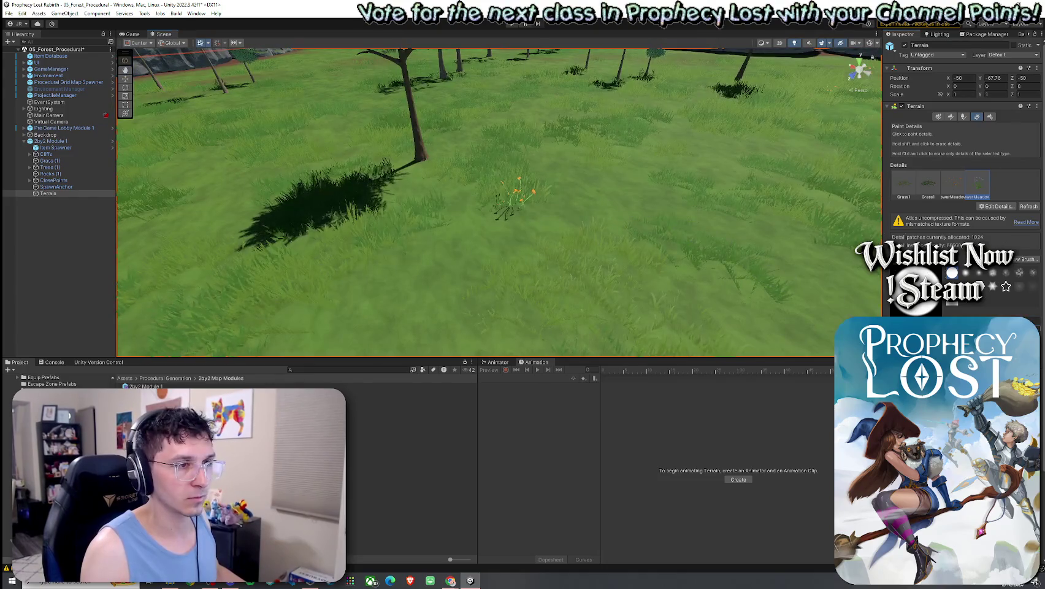
drag(622, 233, 609, 192)
scroll(610, 192, down, 5)
Step: Set FlowerMeadow2's width to 1–1.7 and height to 0.5–1.47
click(997, 206)
click(975, 225)
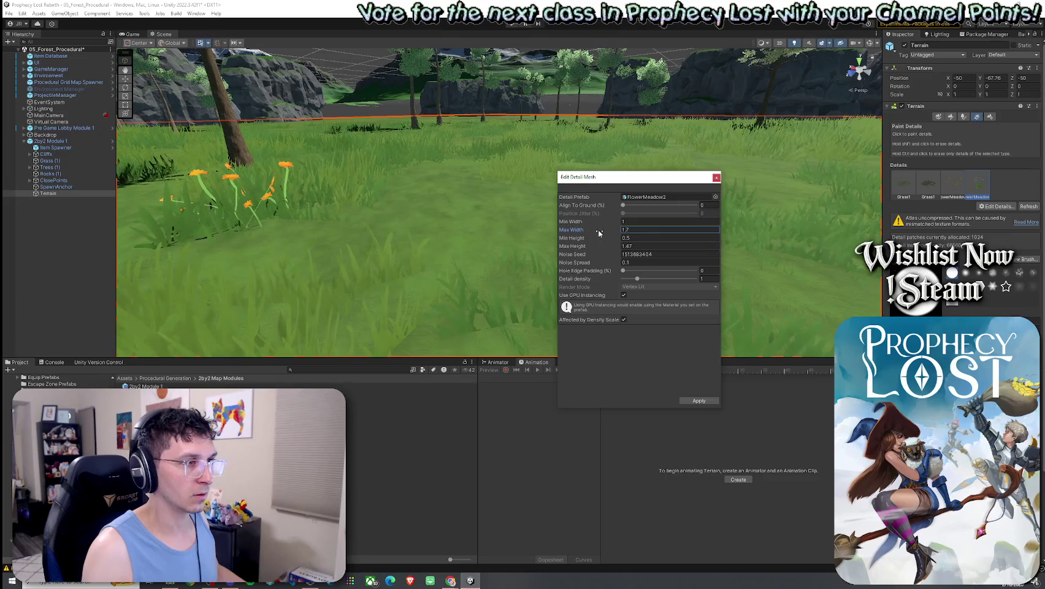
click(696, 402)
Step: Fly down among the trees and orbit to inspect the grass field beside the cliff
mouse_move(552, 226)
mouse_down()
mouse_move(630, 226)
mouse_move(616, 233)
mouse_up()
scroll(615, 233, down, 10)
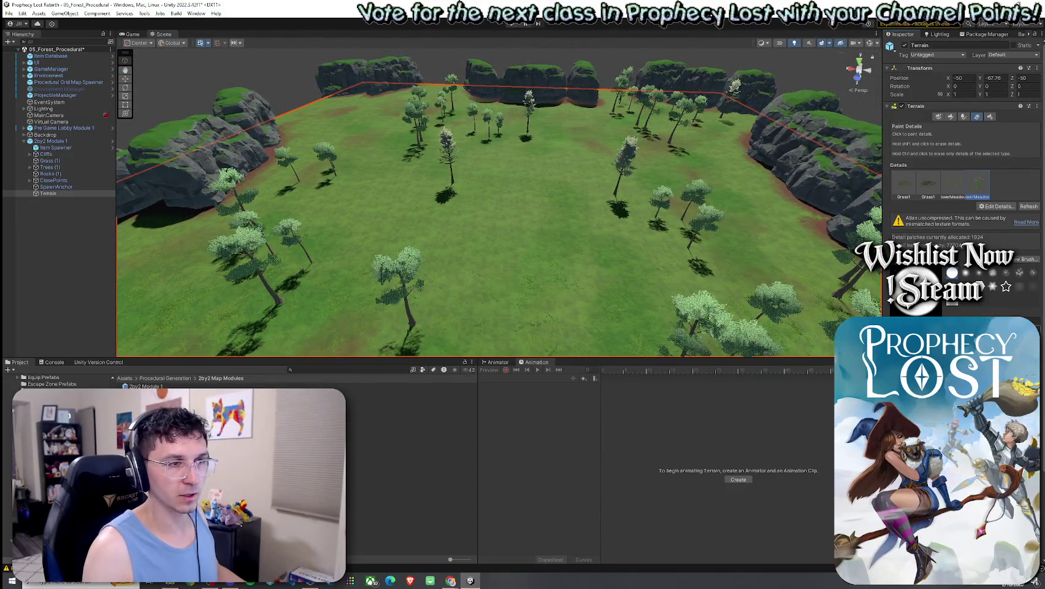
scroll(615, 233, down, 8)
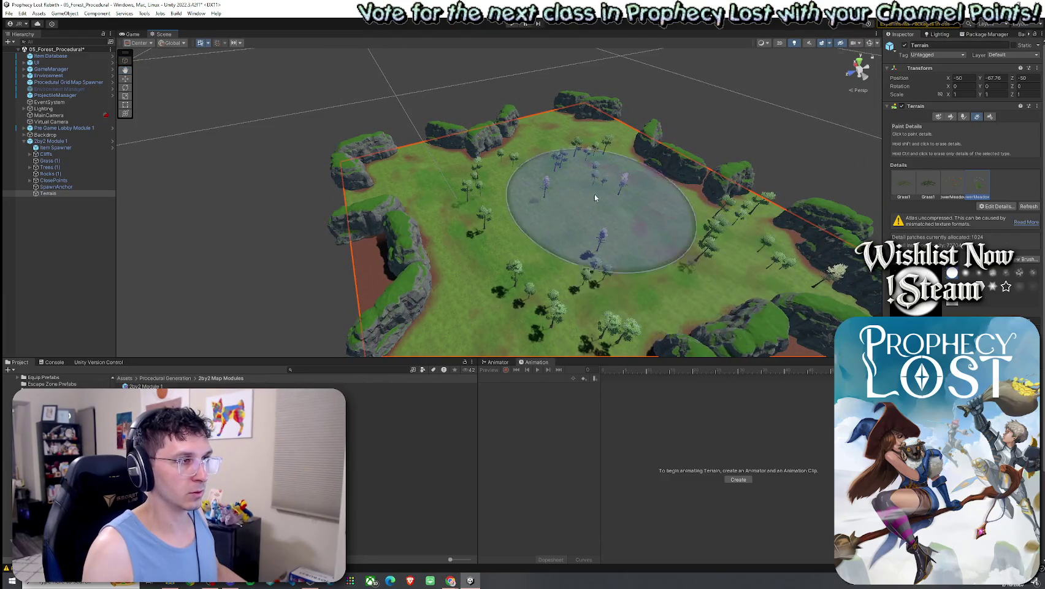
scroll(582, 162, up, 10)
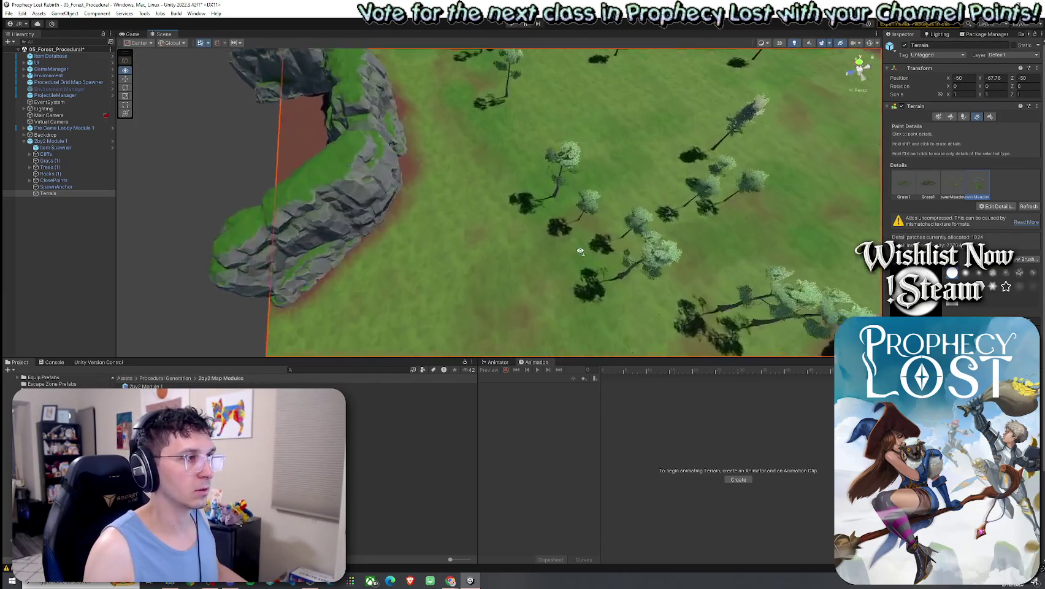
mouse_move(549, 175)
mouse_down()
mouse_move(862, 134)
mouse_move(904, 166)
mouse_up()
mouse_move(604, 168)
mouse_down()
mouse_move(649, 179)
mouse_move(536, 170)
mouse_up()
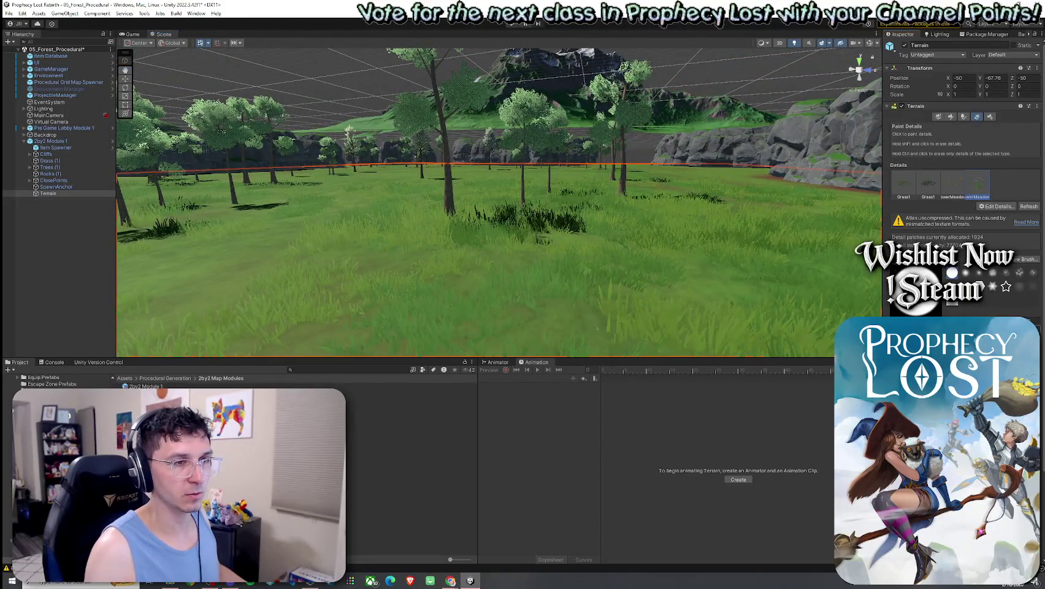
mouse_move(489, 180)
mouse_down()
mouse_move(730, 270)
mouse_move(669, 252)
mouse_move(724, 252)
mouse_move(645, 276)
mouse_move(463, 181)
mouse_move(482, 132)
mouse_move(589, 73)
mouse_move(505, 168)
mouse_move(616, 213)
mouse_move(627, 202)
mouse_move(589, 206)
mouse_move(432, 112)
mouse_move(503, 86)
mouse_move(850, 84)
mouse_move(877, 123)
mouse_up()
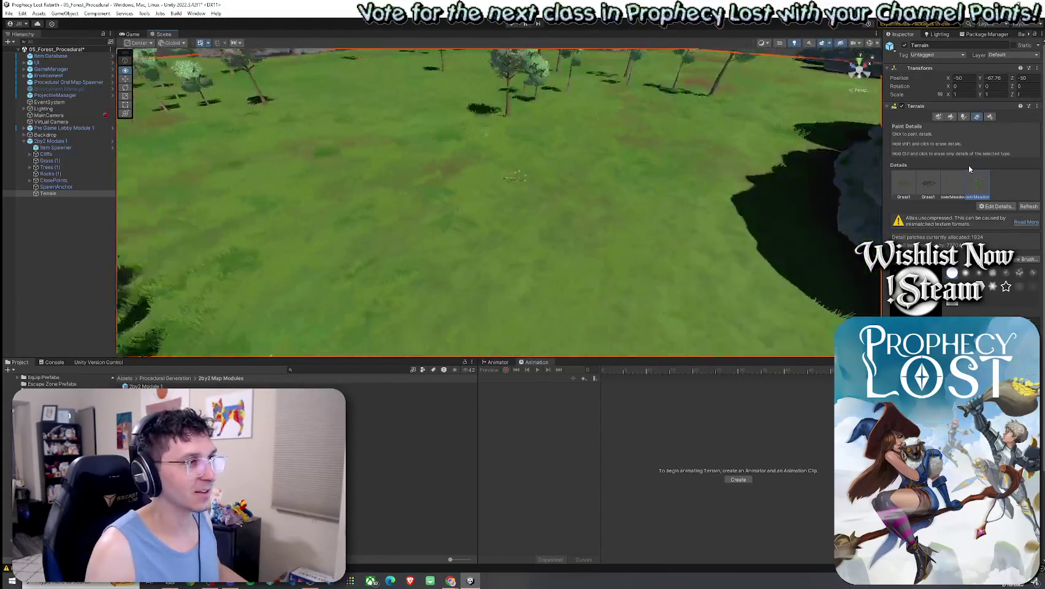
Step: Frame the whole terrain and fly between grass level and overhead to inspect the flowers
key(f)
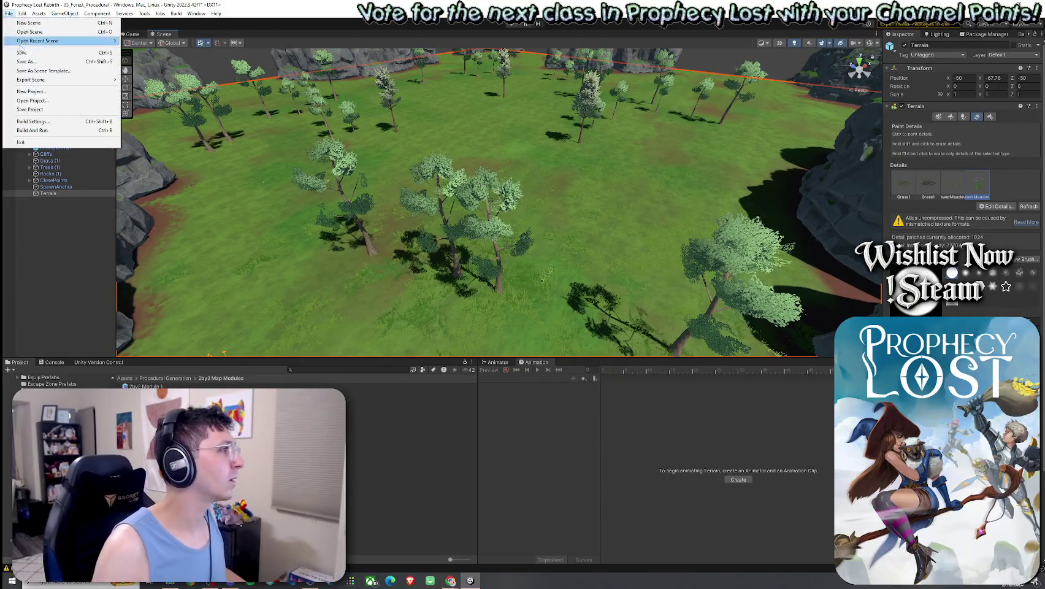
mouse_move(469, 197)
mouse_down()
mouse_move(463, 142)
mouse_move(623, 177)
mouse_up()
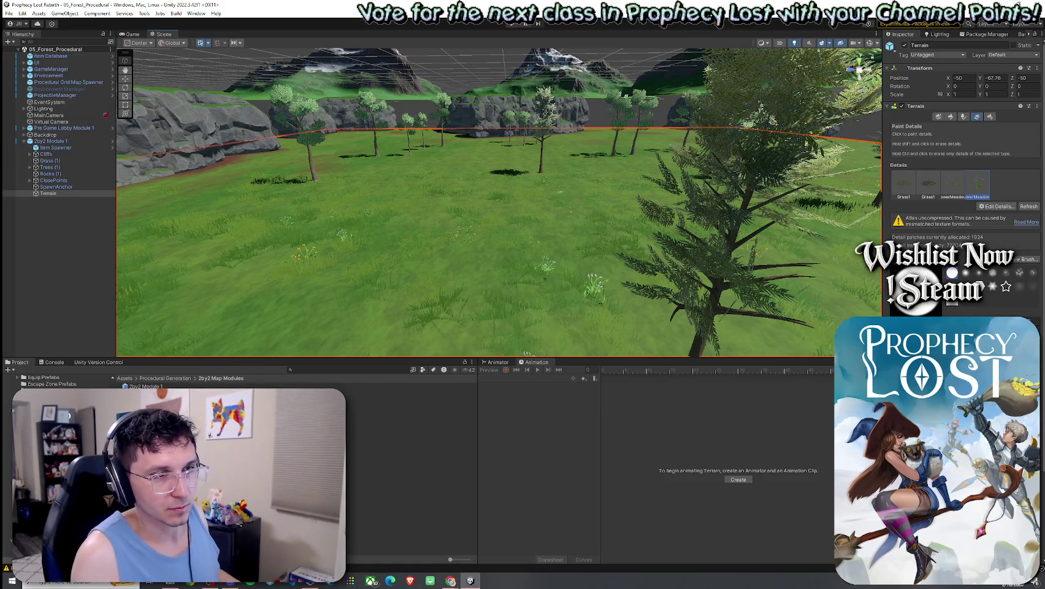
mouse_move(711, 198)
mouse_down()
mouse_move(569, 182)
mouse_move(574, 194)
mouse_up()
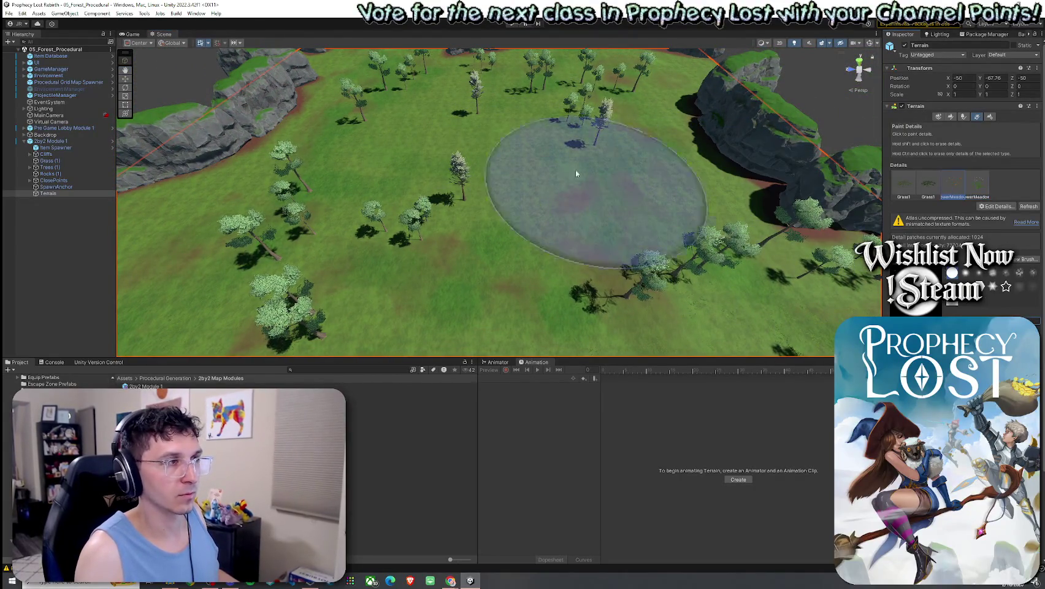
drag(513, 145, 523, 143)
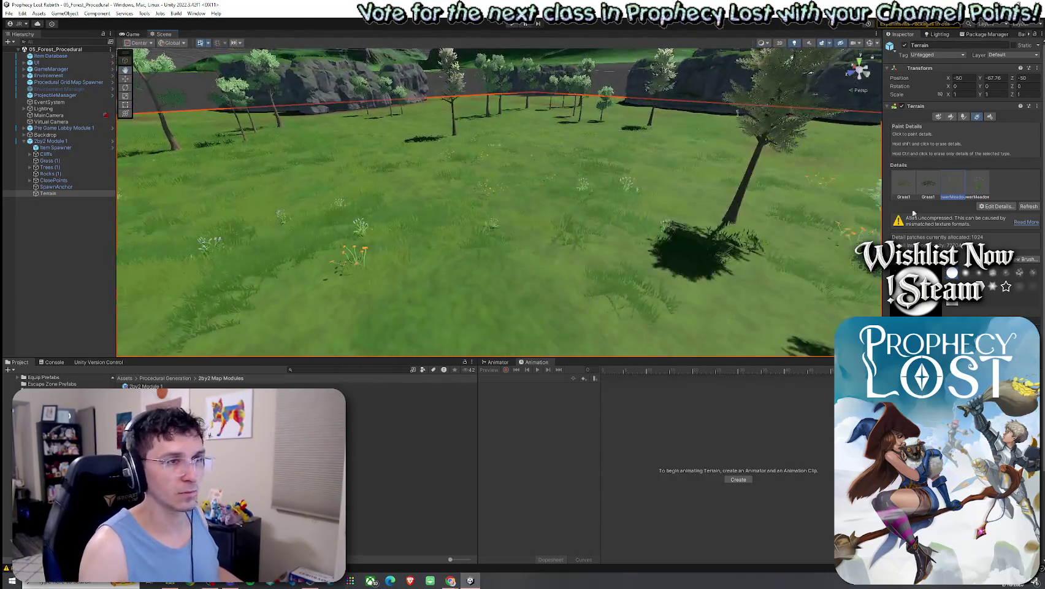
click(987, 205)
Step: Add Malcomia_white3 as a new terrain detail mesh
click(997, 208)
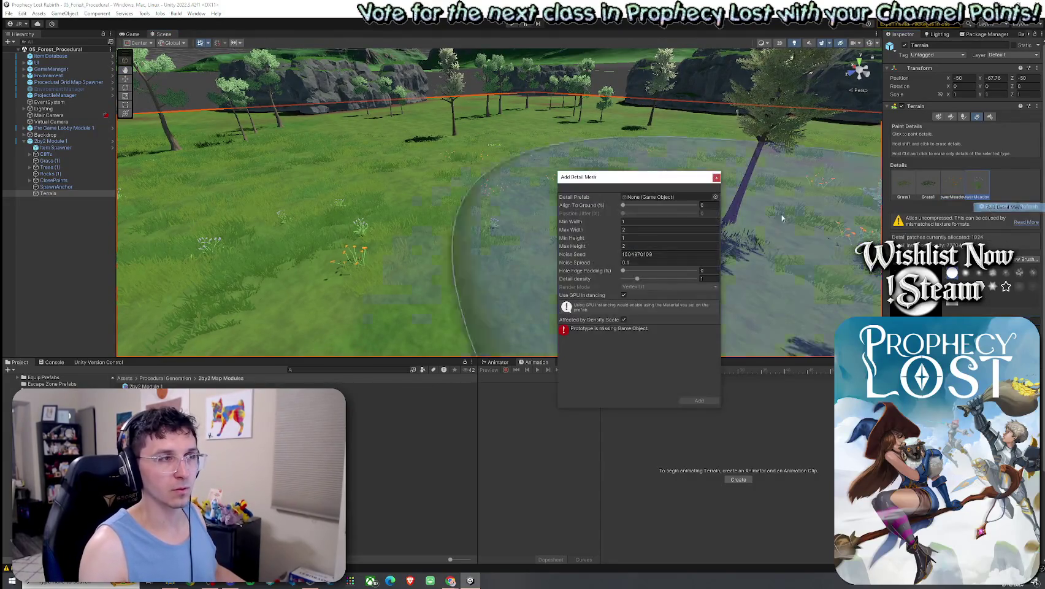
click(706, 197)
text(malc)
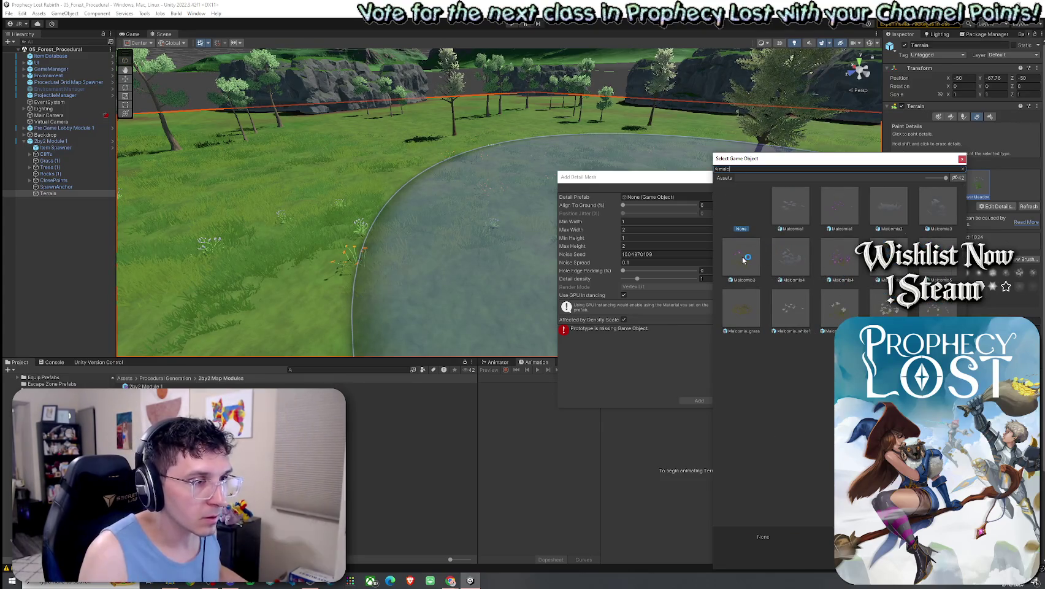
click(844, 311)
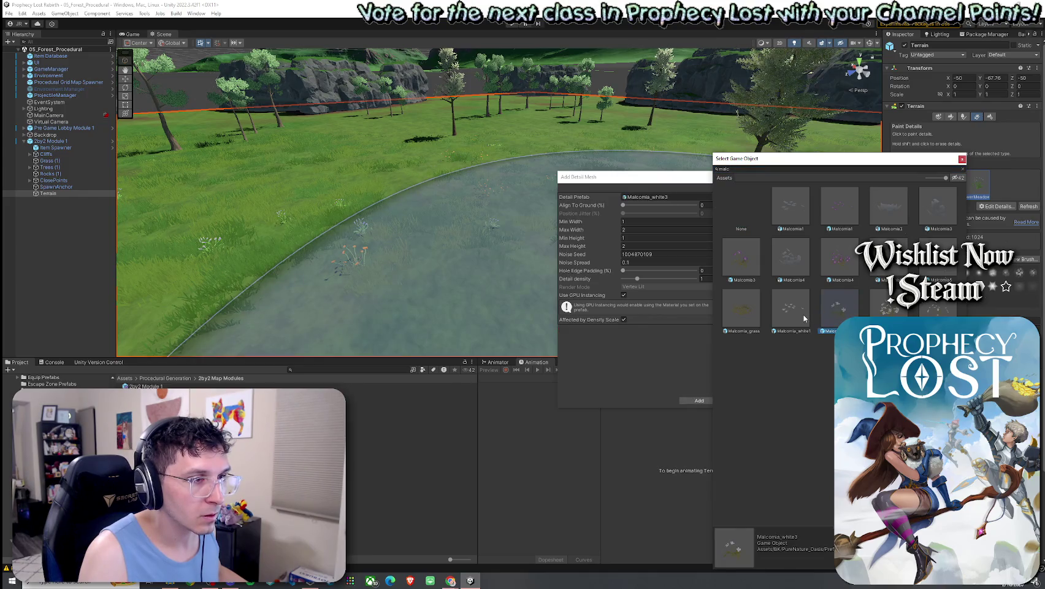
double_click(842, 316)
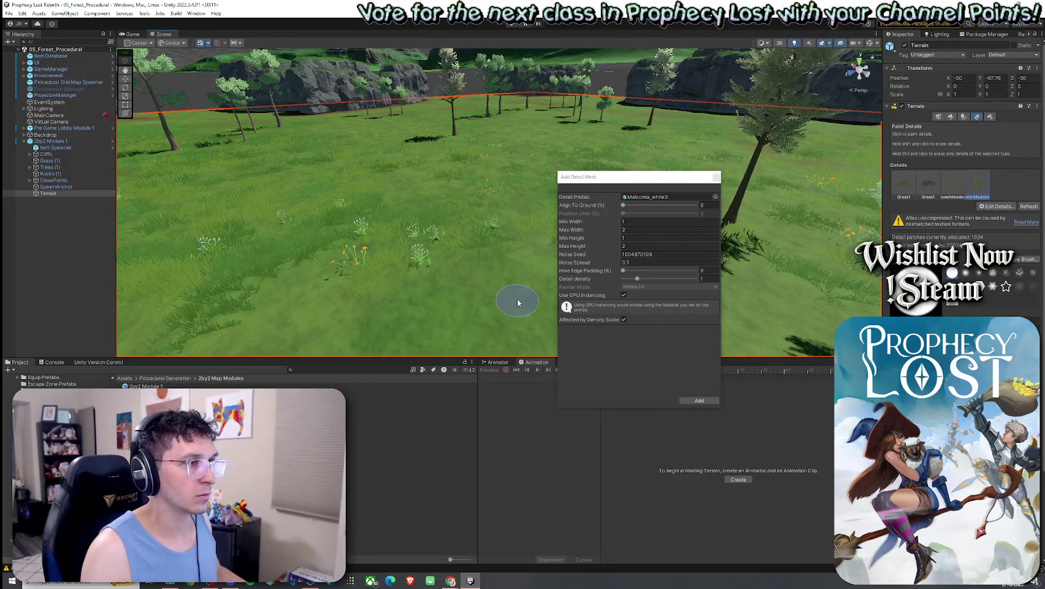
click(706, 401)
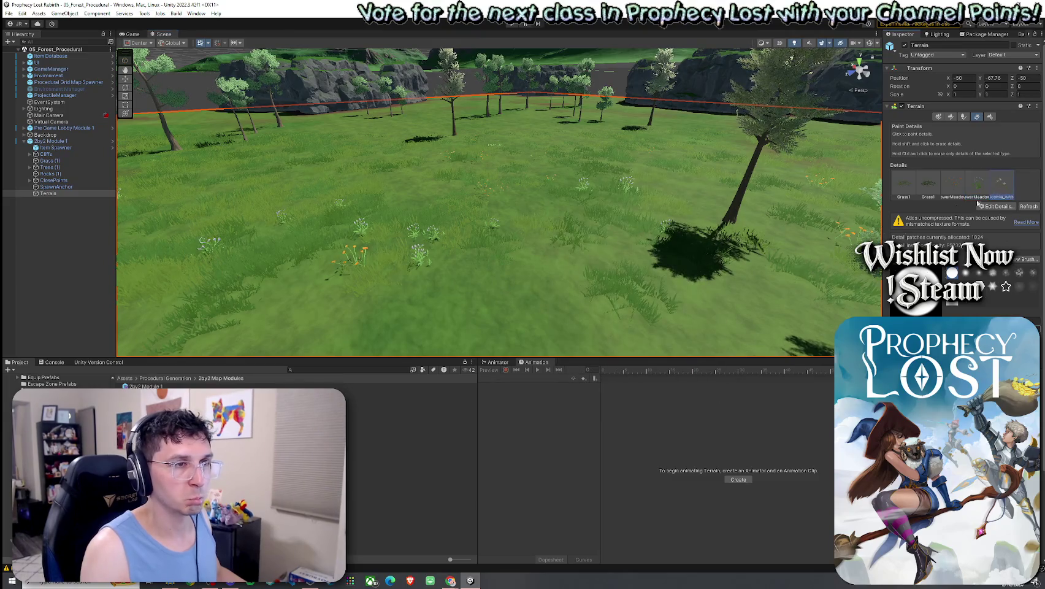
Step: Inspect the white flowers, then remove the Malcomia_white detail from the terrain
scroll(462, 251, up, 6)
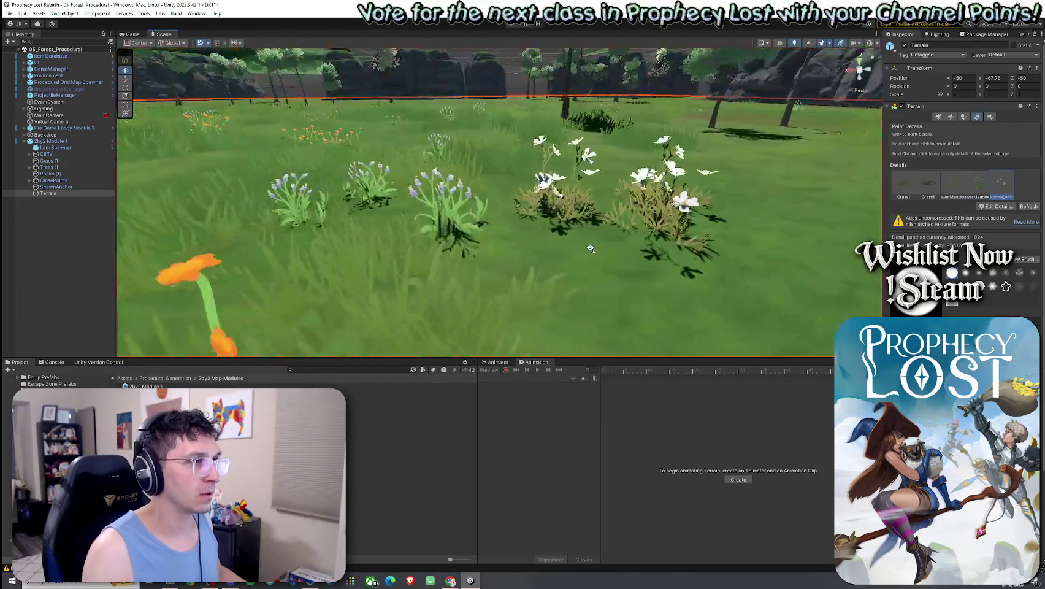
mouse_move(607, 256)
mouse_down()
mouse_move(566, 255)
mouse_move(560, 268)
mouse_move(583, 274)
mouse_up()
scroll(567, 255, down, 3)
right_click(1004, 197)
click(1000, 237)
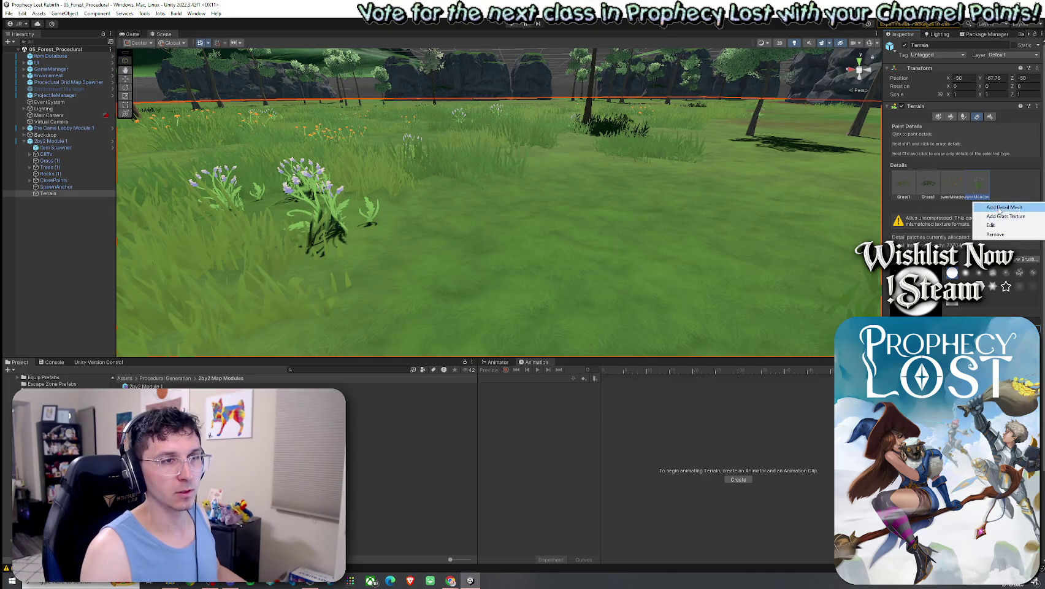
Step: Add FlowerMeadow3 as a detail and paint blue flowers across the meadow
click(999, 215)
click(714, 197)
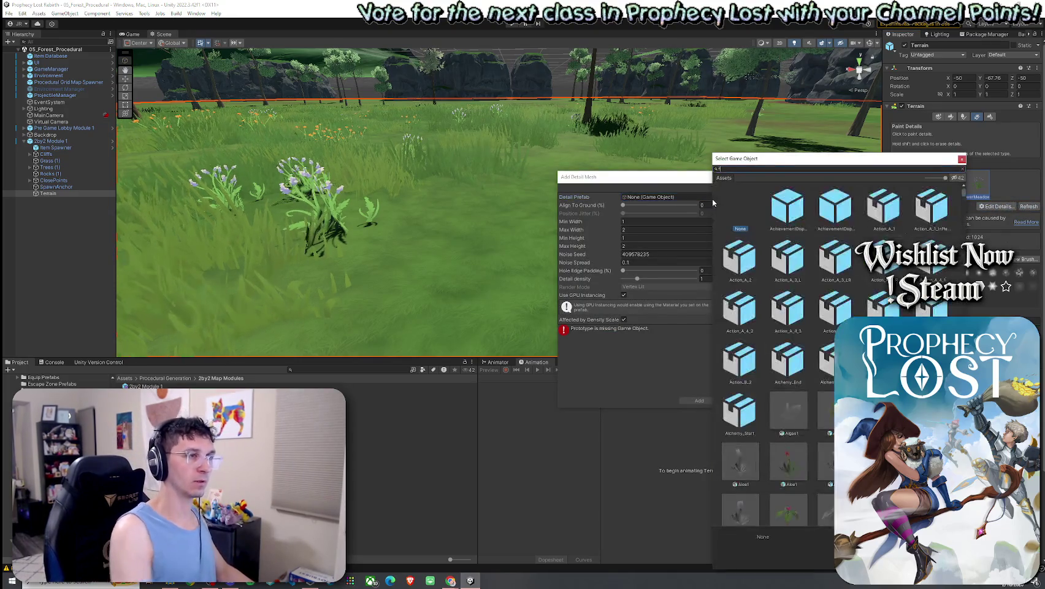
text(flower)
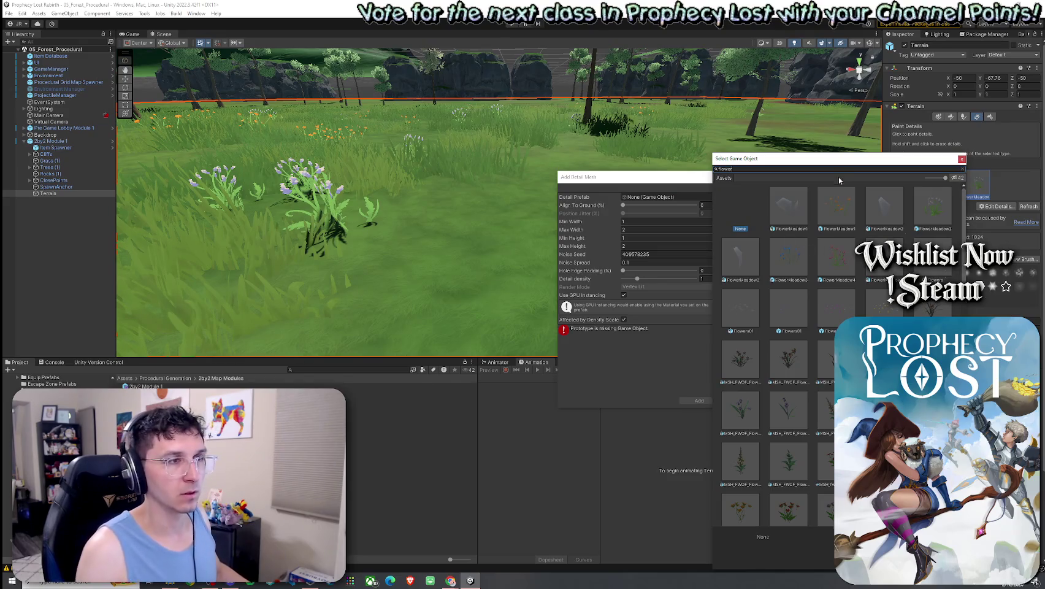
drag(835, 163, 801, 142)
click(772, 237)
double_click(761, 240)
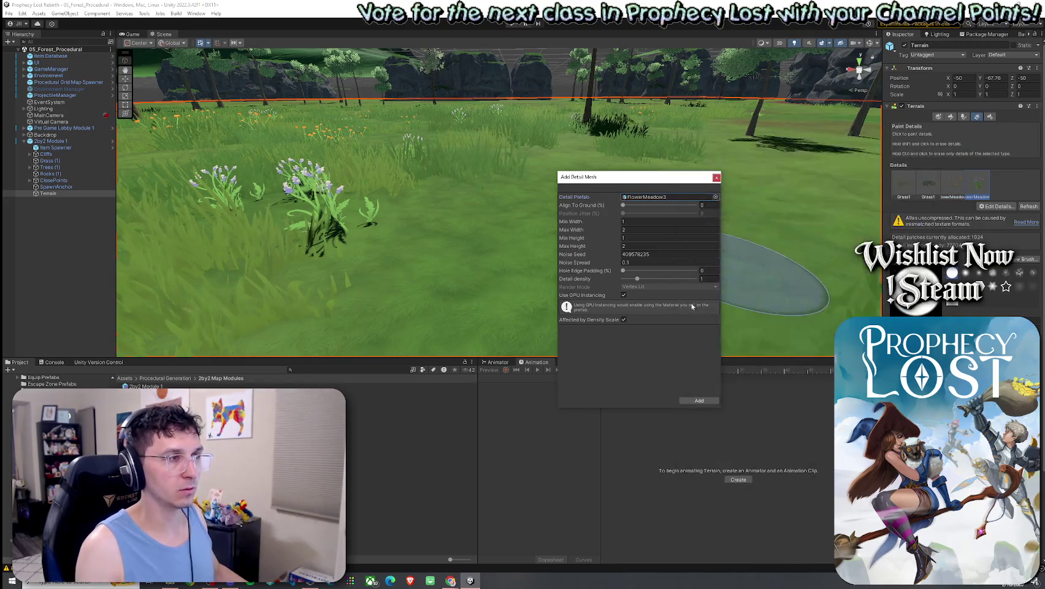
click(699, 400)
click(1003, 186)
click(405, 233)
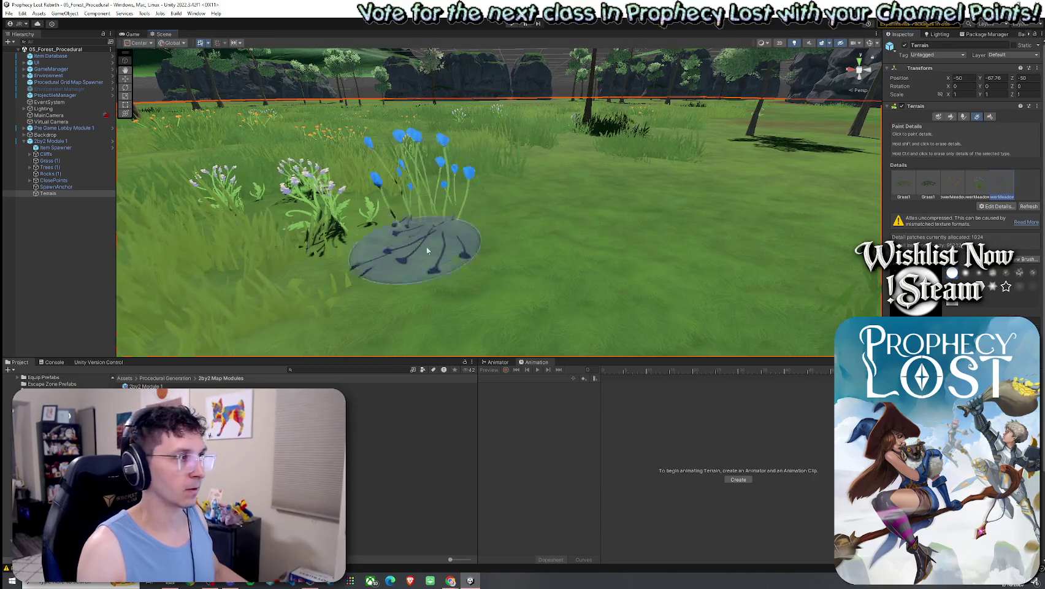
mouse_move(485, 227)
mouse_down()
mouse_move(532, 212)
mouse_move(725, 255)
mouse_up()
Step: Resize FlowerMeadow3 to width 0.78–1.76 and height 0.55–1.39
click(995, 207)
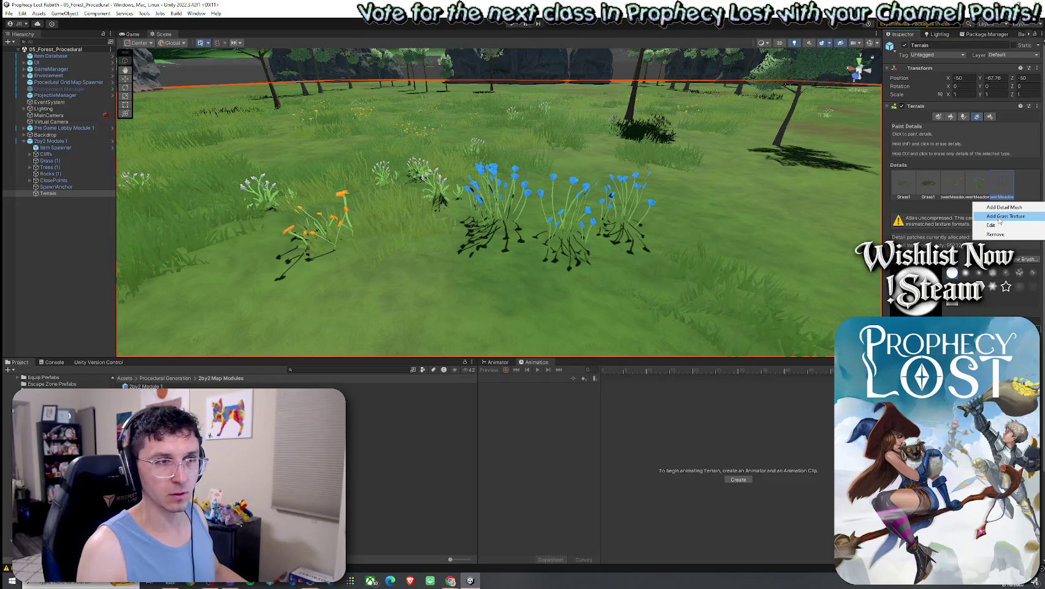
click(991, 225)
drag(615, 248, 605, 222)
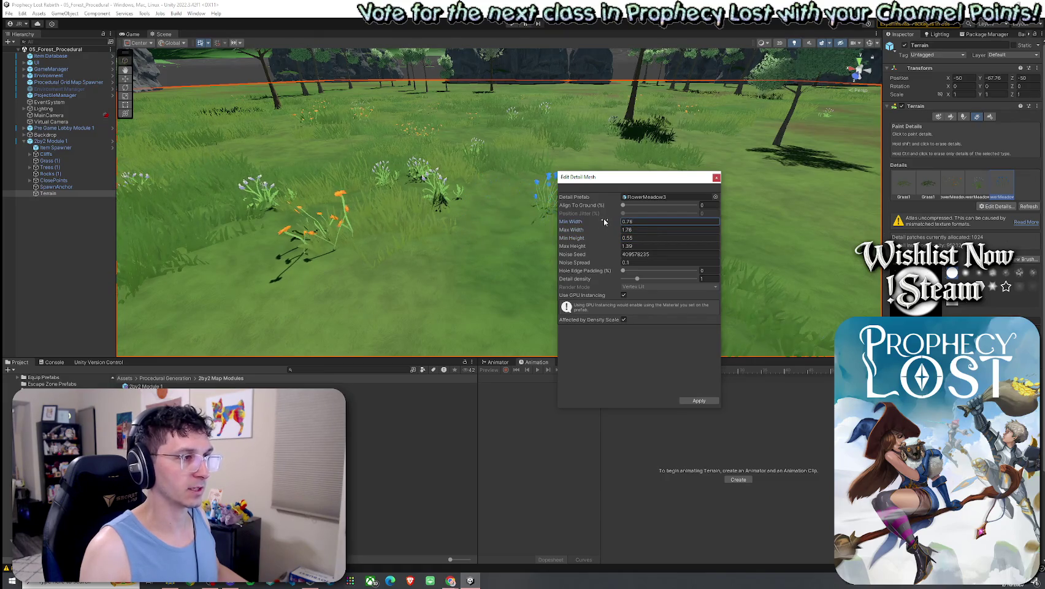
click(699, 401)
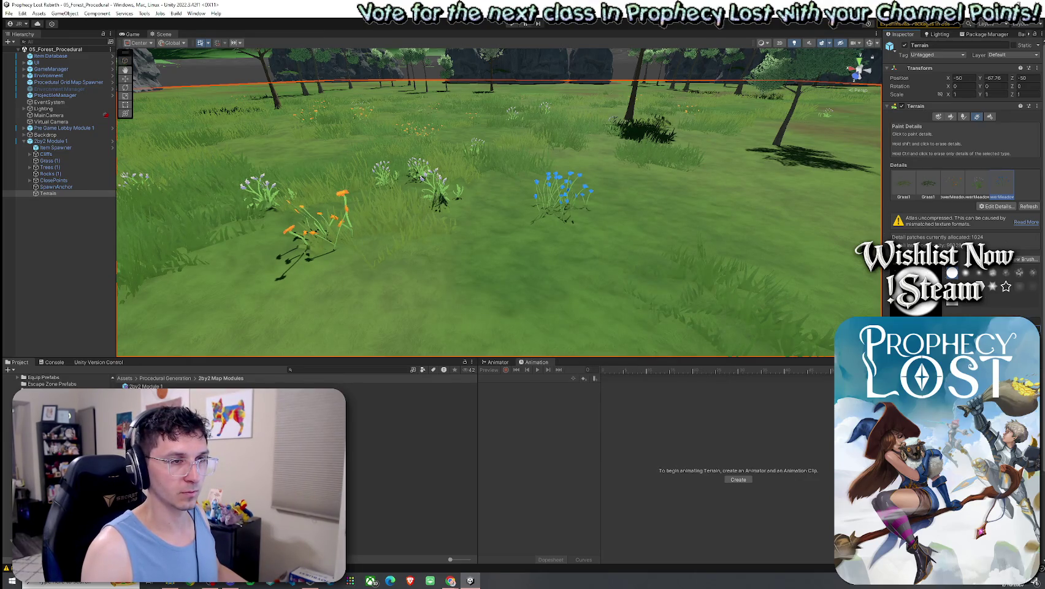
mouse_move(693, 210)
mouse_down()
mouse_move(485, 209)
mouse_move(455, 235)
mouse_up()
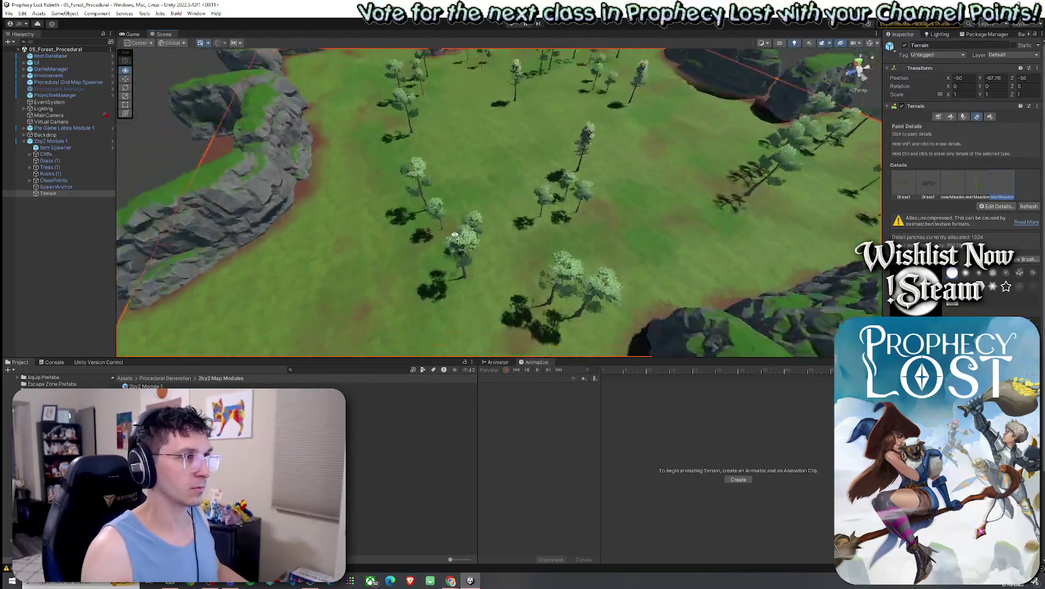
scroll(455, 234, down, 5)
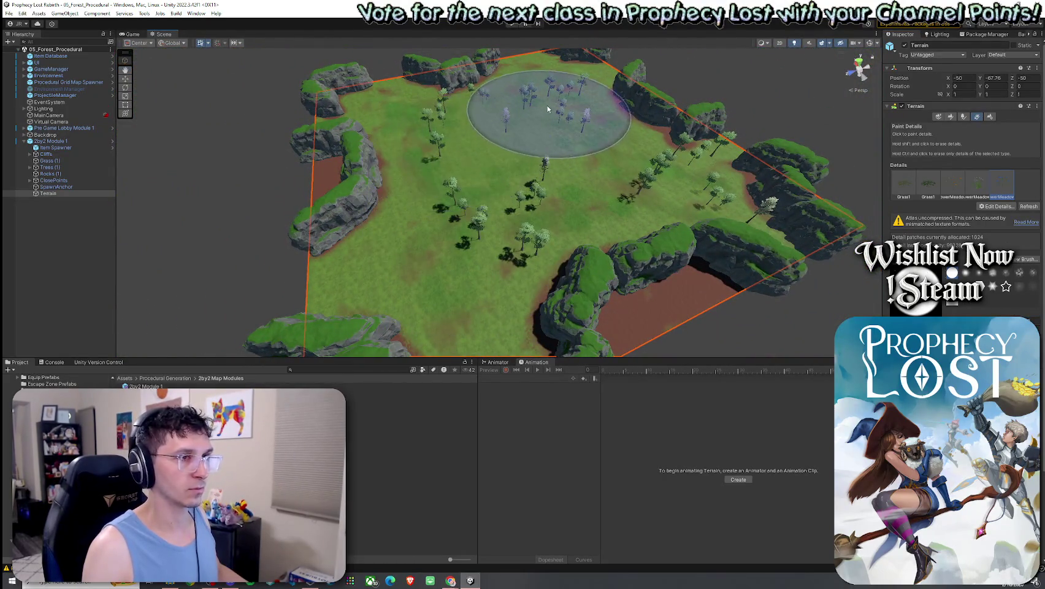
mouse_move(526, 146)
mouse_down()
mouse_move(519, 171)
mouse_move(519, 94)
mouse_move(516, 141)
mouse_move(616, 73)
mouse_move(502, 159)
mouse_up()
scroll(519, 171, up, 5)
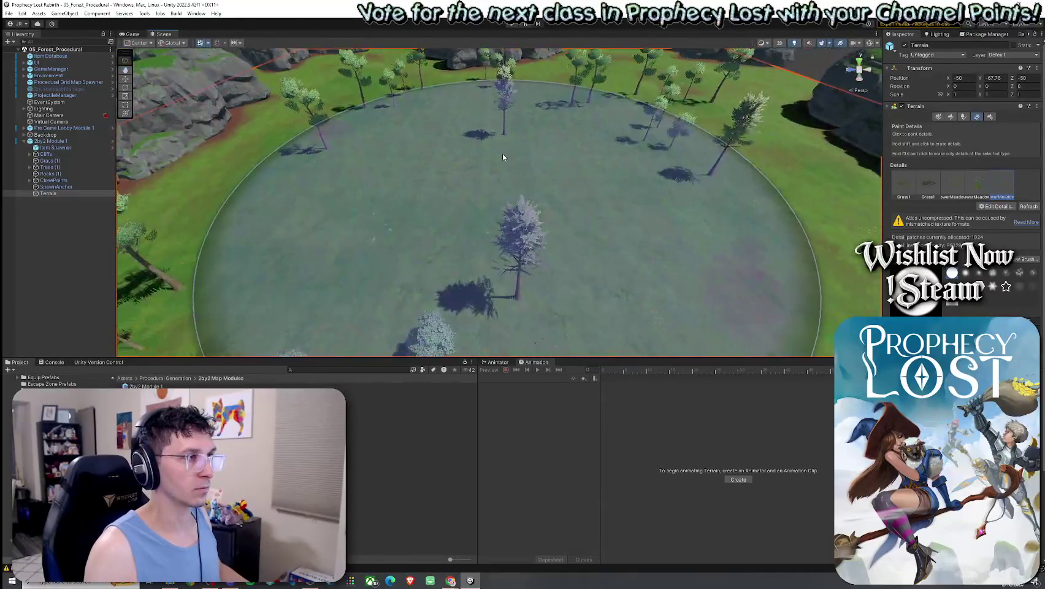
click(978, 184)
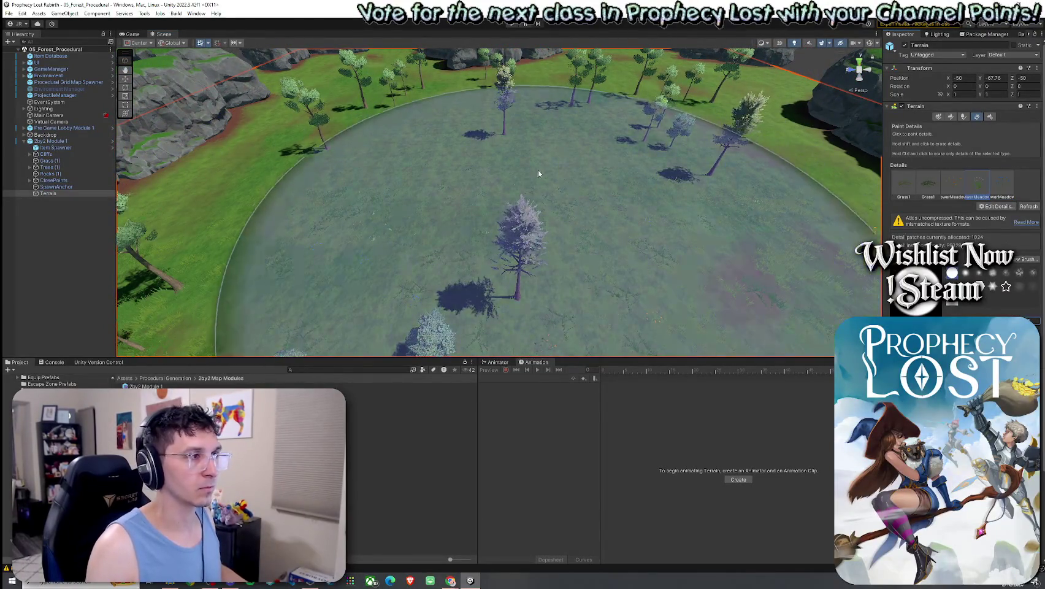
click(953, 183)
mouse_move(527, 157)
mouse_down()
mouse_move(474, 173)
mouse_move(551, 136)
mouse_move(787, 119)
mouse_move(618, 205)
mouse_up()
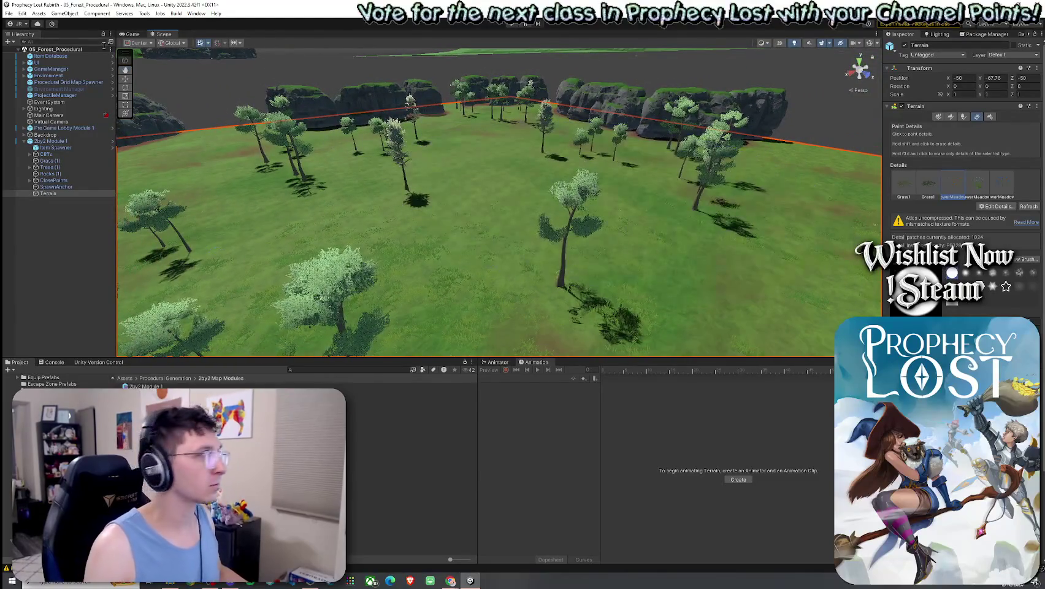
click(10, 13)
click(410, 74)
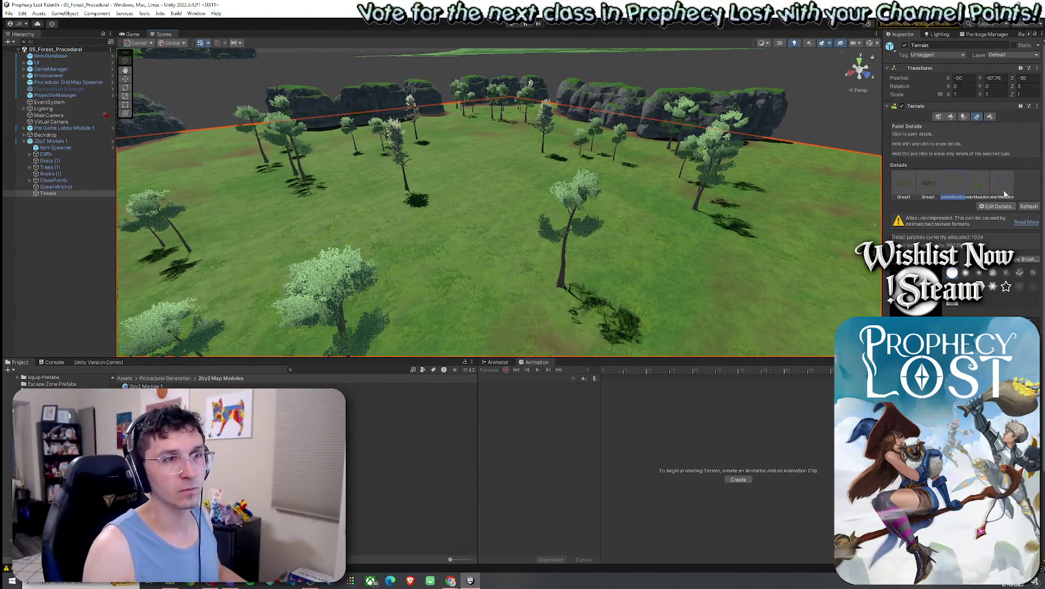
click(997, 206)
click(982, 222)
click(713, 196)
text(t:red fi)
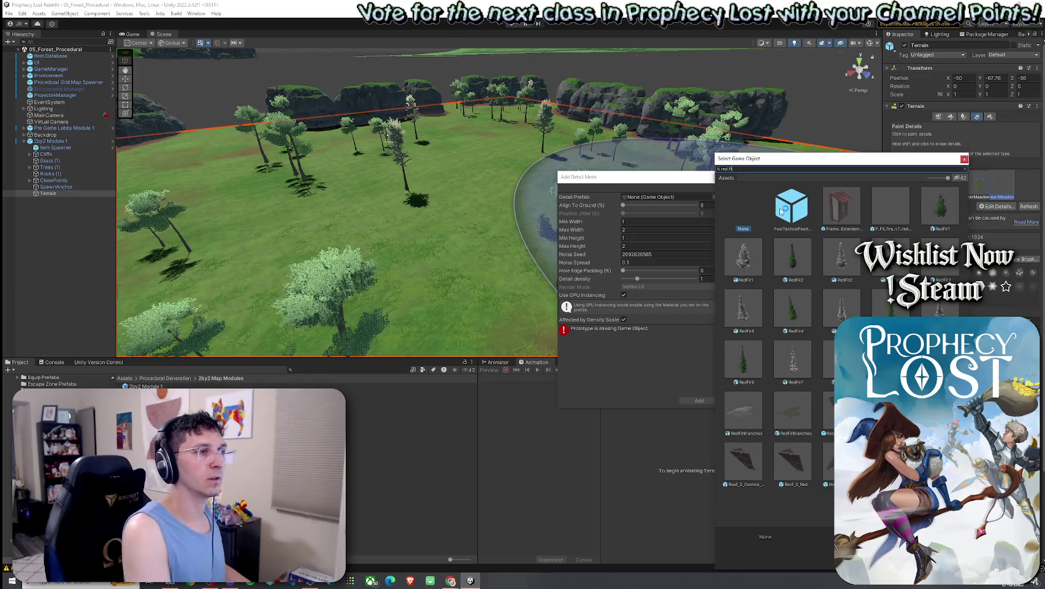
Step: Add FlowerMeadow4 with Max Width 1.82, Min Height 0.68 and Max Height 1.87
text(lower)
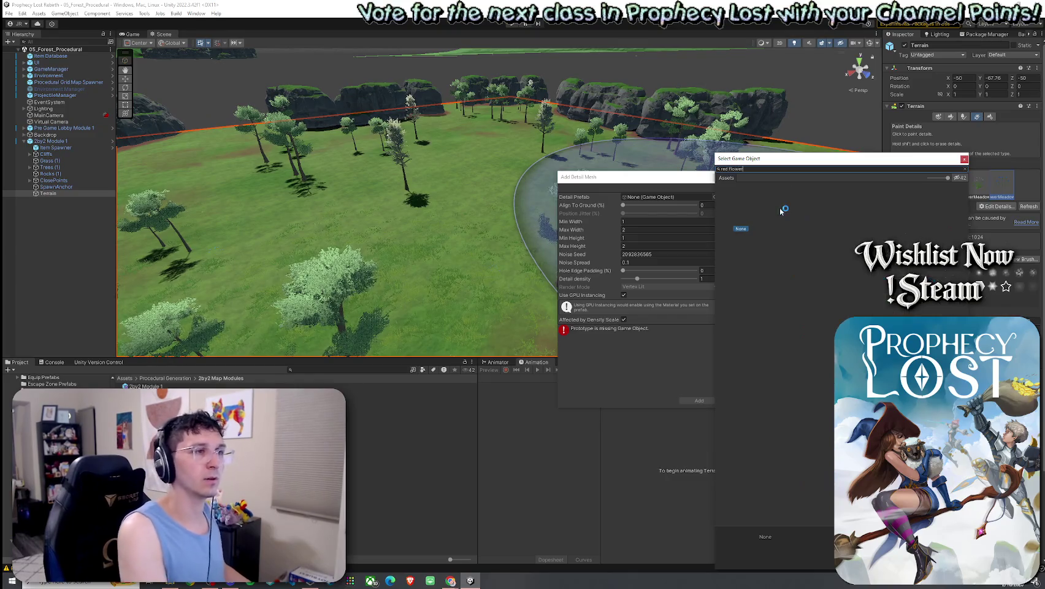
key(ctrl+a)
text(flower)
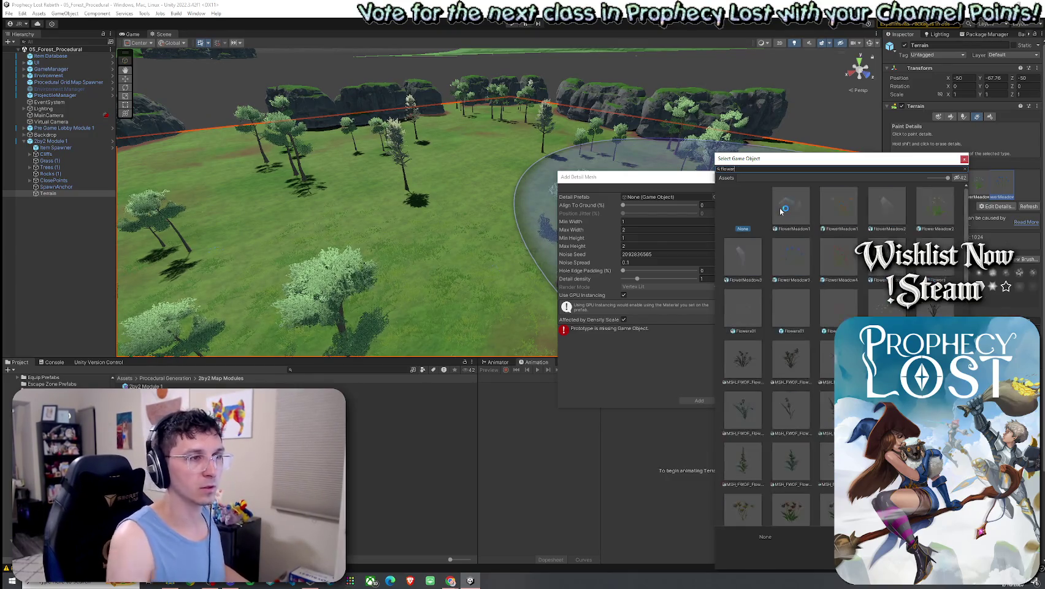
click(847, 269)
double_click(840, 268)
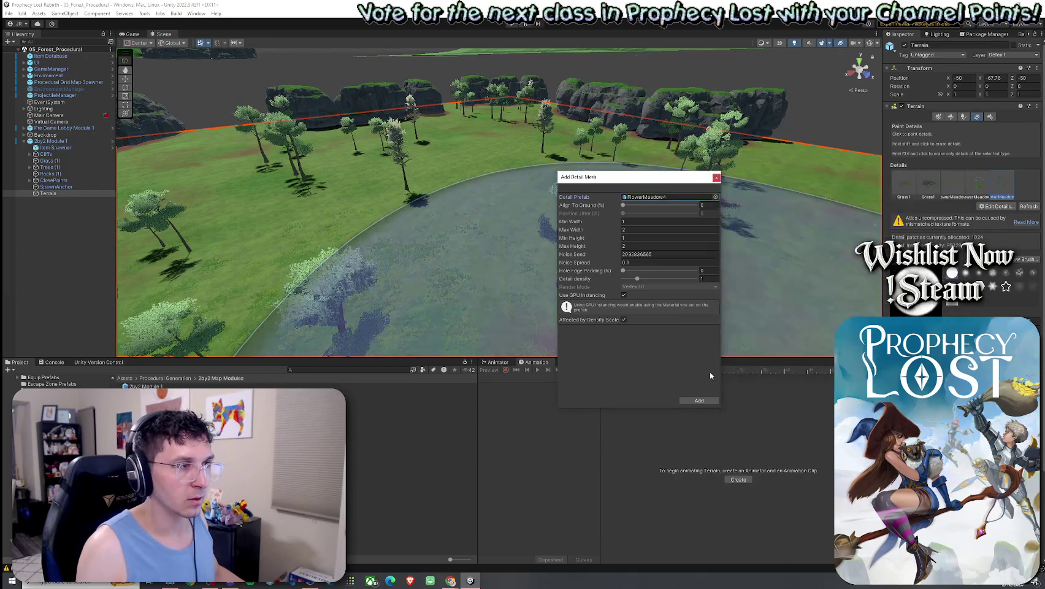
click(616, 248)
click(611, 240)
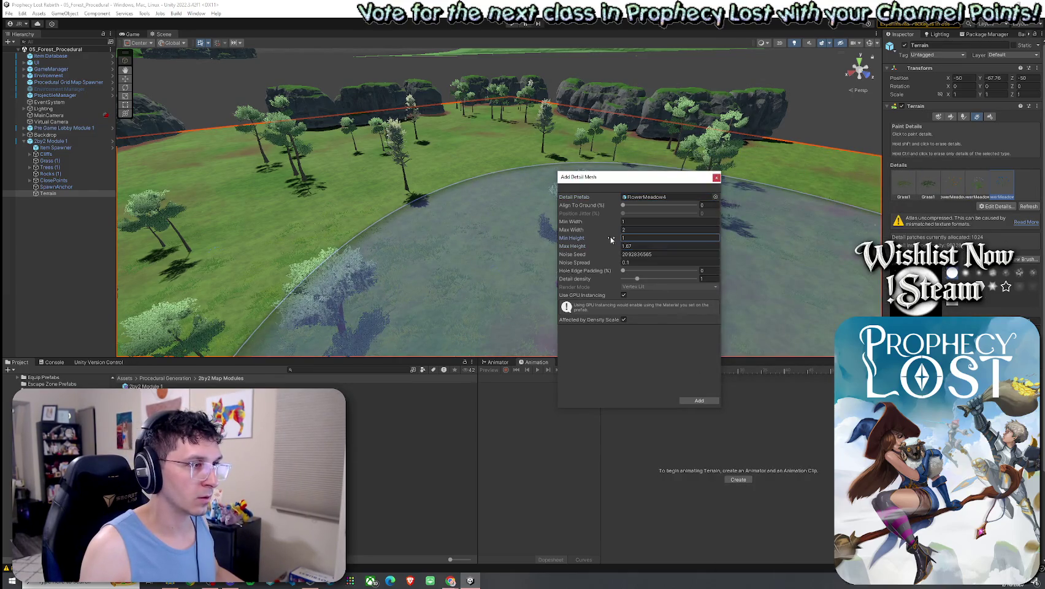
drag(608, 231, 604, 231)
click(613, 223)
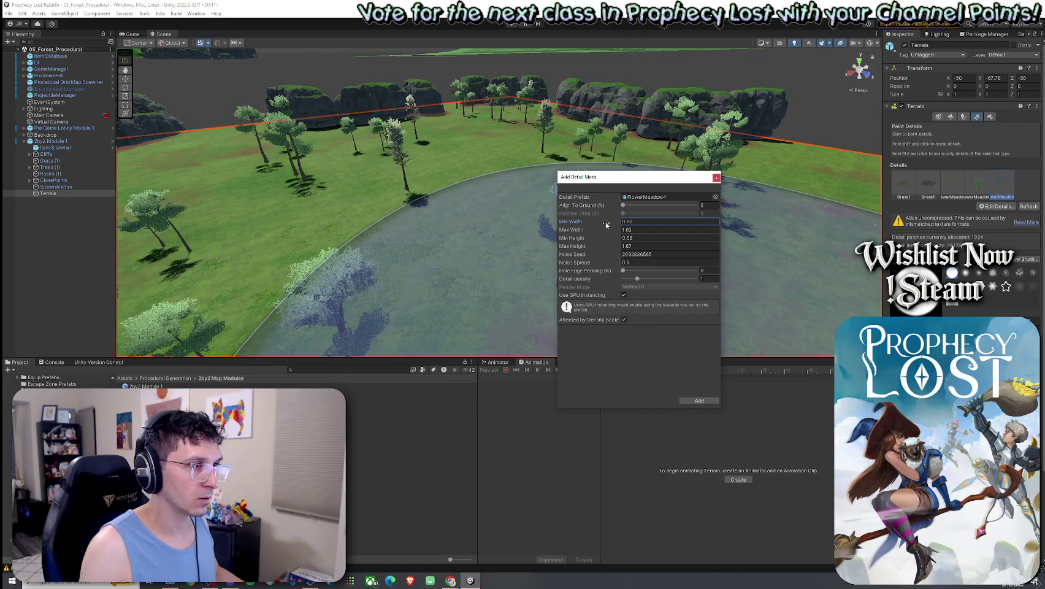
click(702, 400)
drag(472, 153, 475, 218)
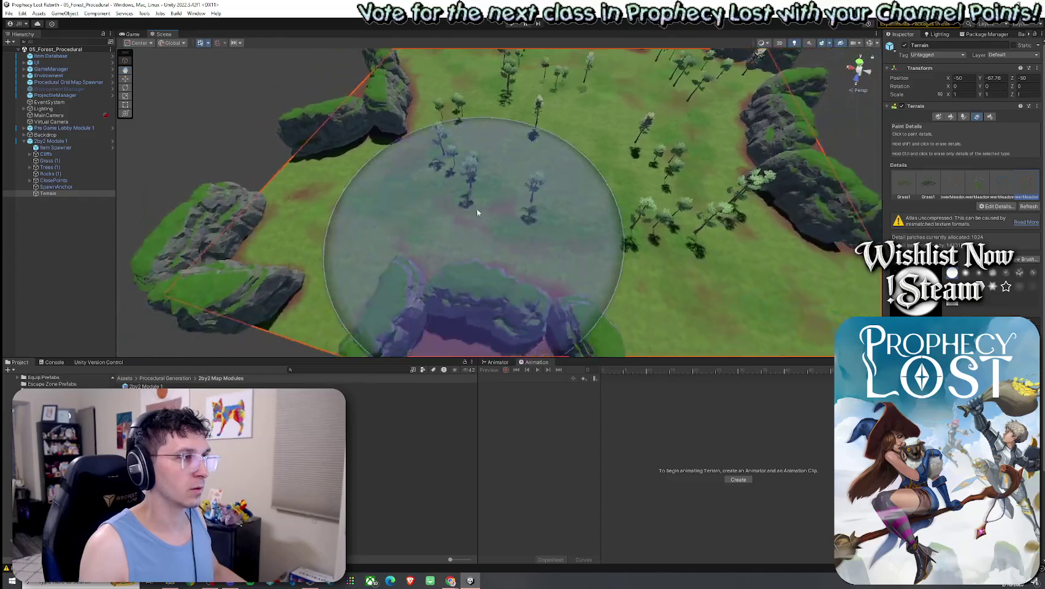
Step: Zoom out and drop to ground level to view the pink, yellow and white blooms
scroll(475, 218, down, 5)
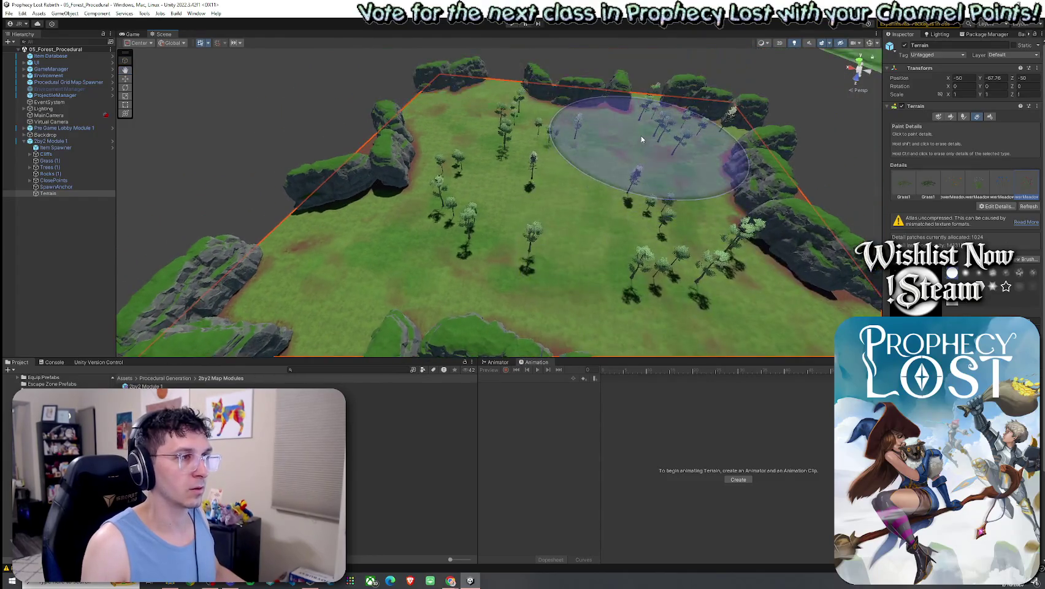
mouse_move(551, 192)
mouse_down()
mouse_move(567, 208)
mouse_move(613, 160)
mouse_move(630, 171)
mouse_move(717, 127)
mouse_move(747, 97)
mouse_move(398, 140)
mouse_up()
click(997, 206)
click(991, 226)
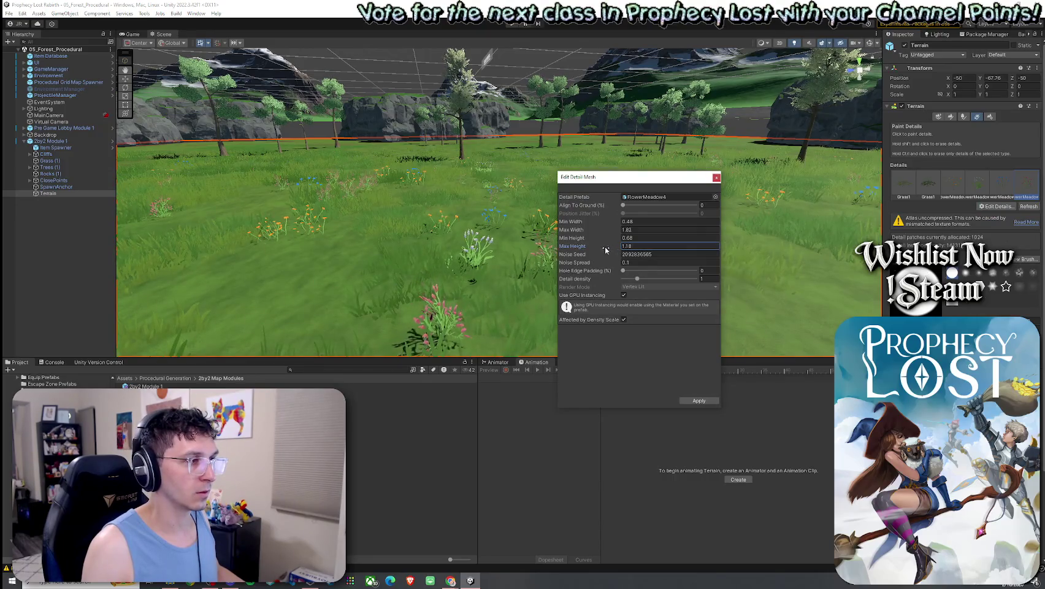
Step: Retune FlowerMeadow4 to Min Width 1.18 and Max Height 1.45, previewing the flowers
drag(611, 242, 608, 242)
click(615, 230)
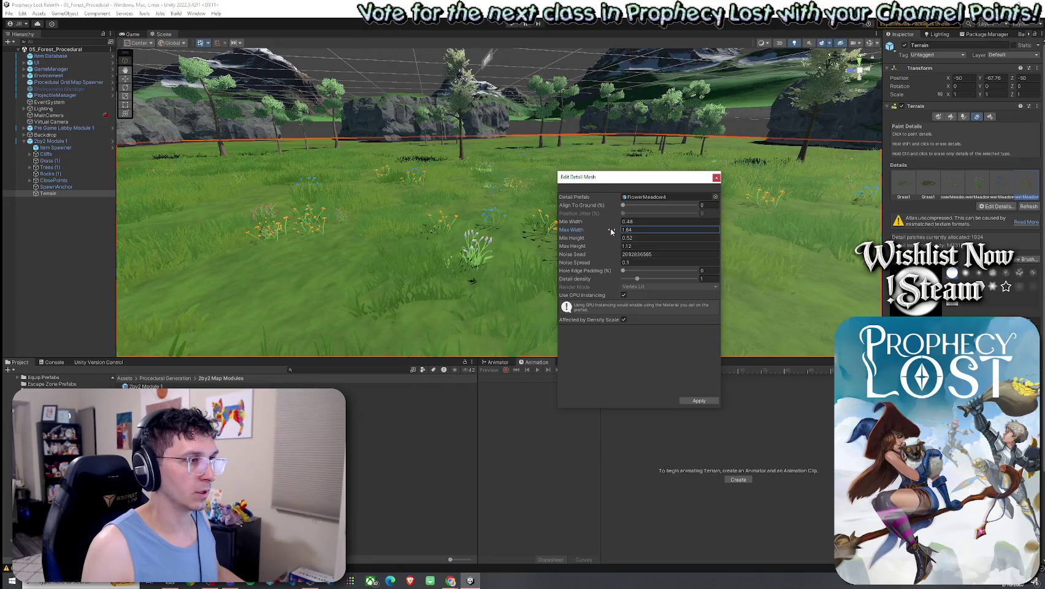
click(614, 248)
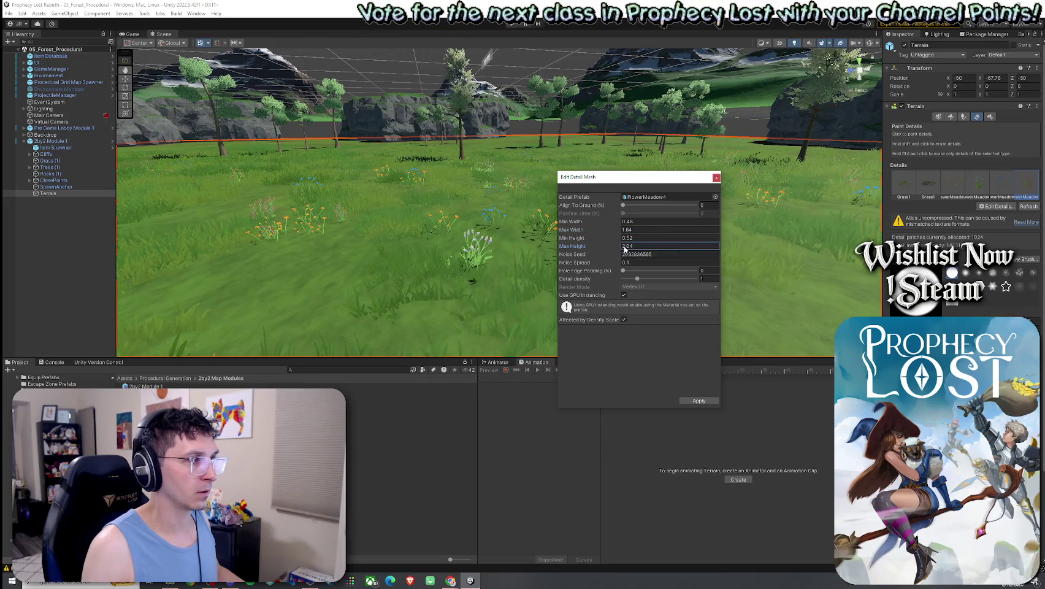
drag(540, 251, 528, 250)
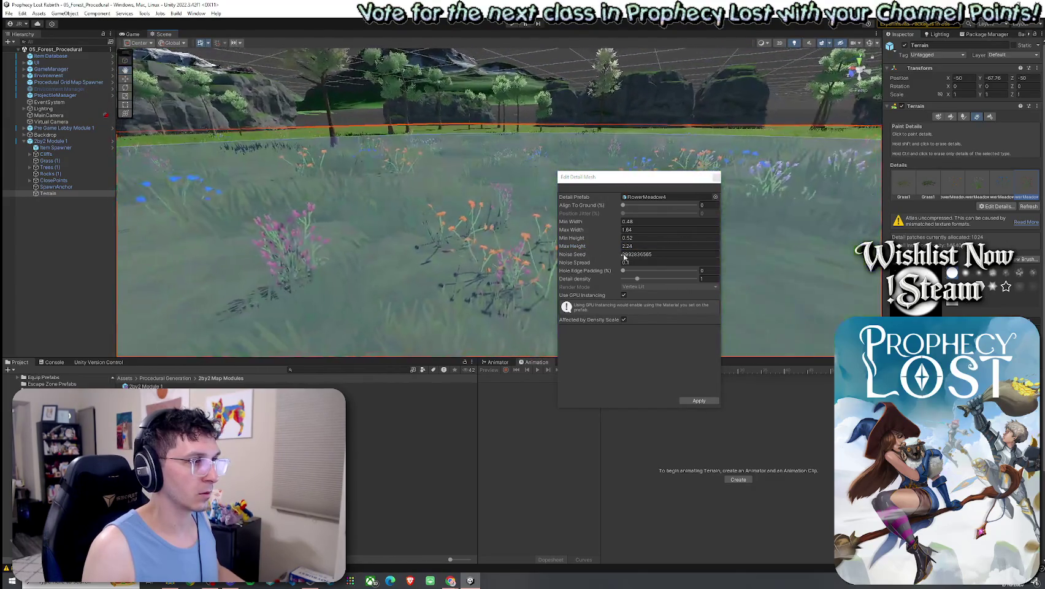
click(615, 239)
mouse_move(615, 241)
mouse_down()
mouse_move(611, 233)
mouse_move(523, 269)
mouse_move(600, 264)
mouse_move(595, 247)
mouse_move(613, 222)
mouse_up()
drag(399, 264, 240, 246)
key(s)
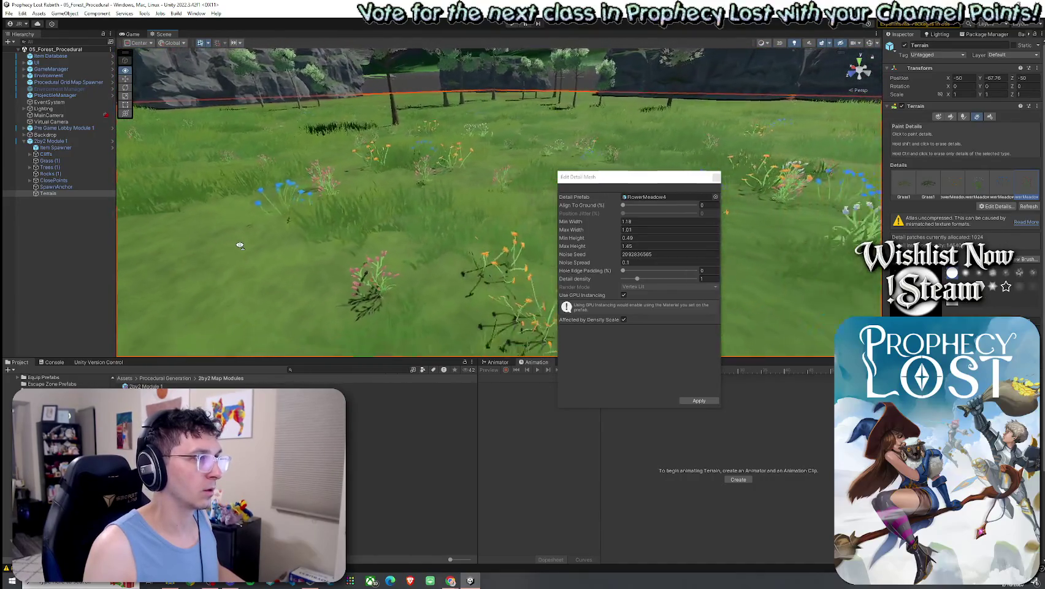
click(698, 401)
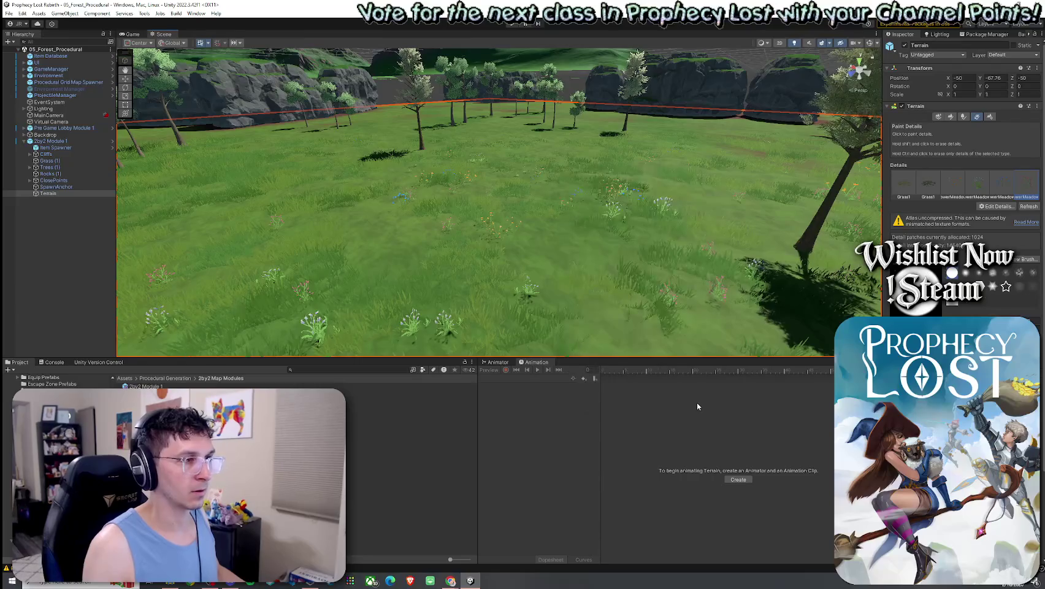
Step: Try the jungle flower and P_ENV_flower_city_02 as detail prefabs, then close the dialog
click(997, 206)
click(1003, 208)
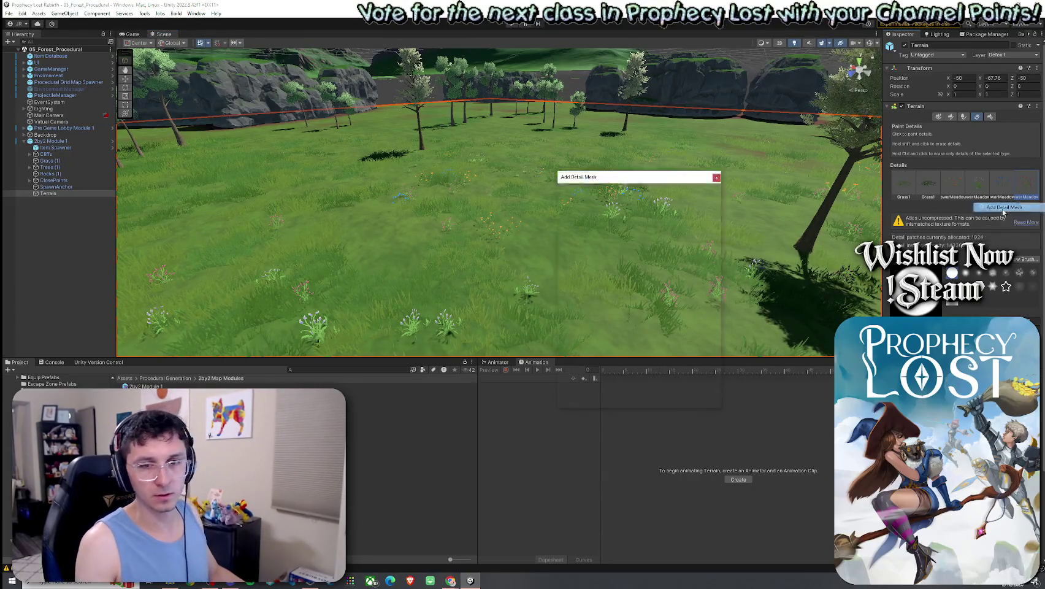
click(710, 197)
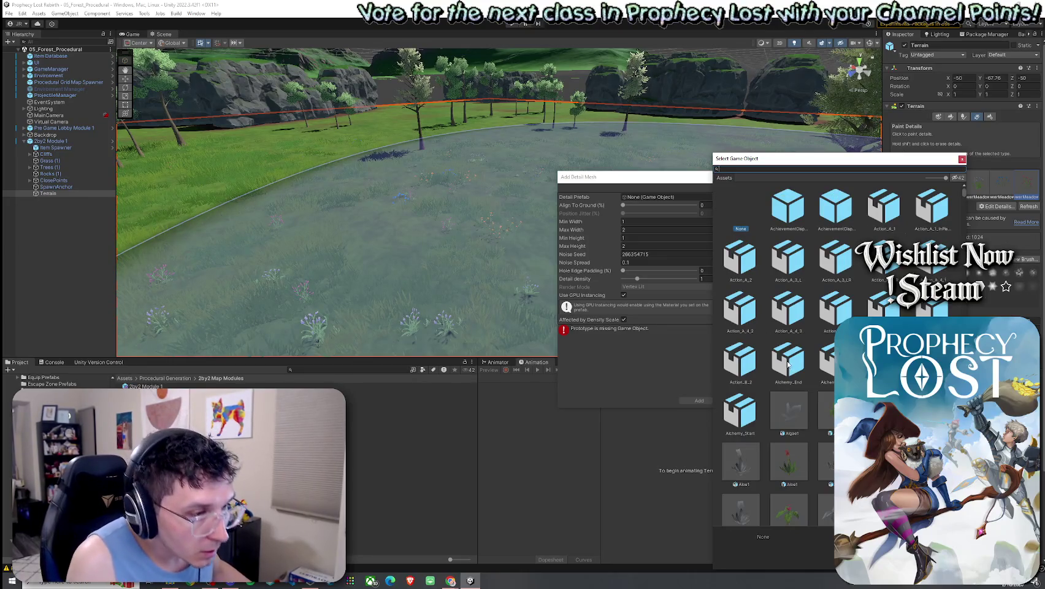
scroll(791, 368, down, 2)
text(flower)
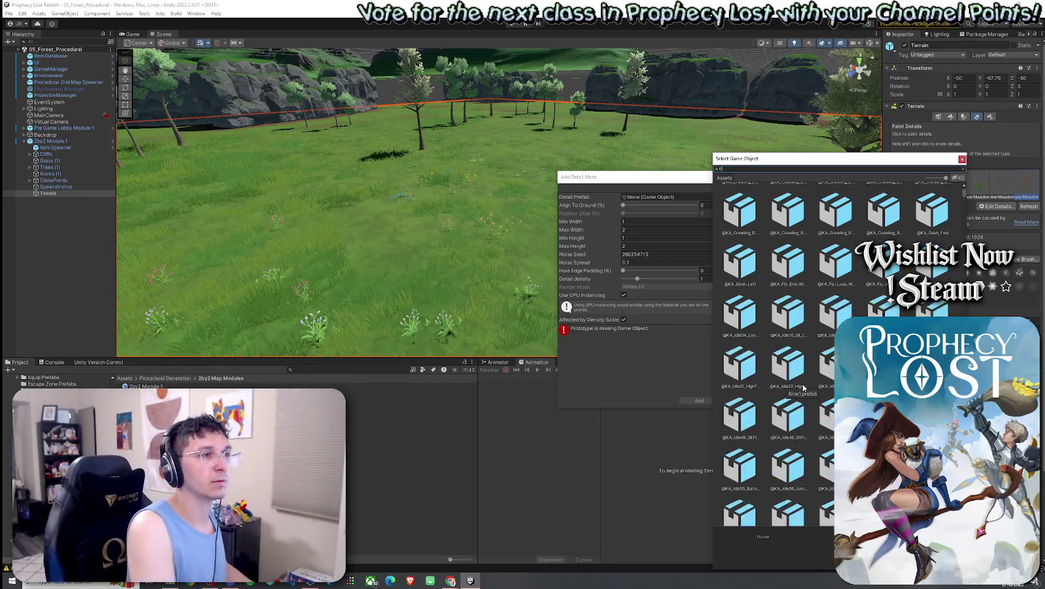
scroll(804, 388, down, 2)
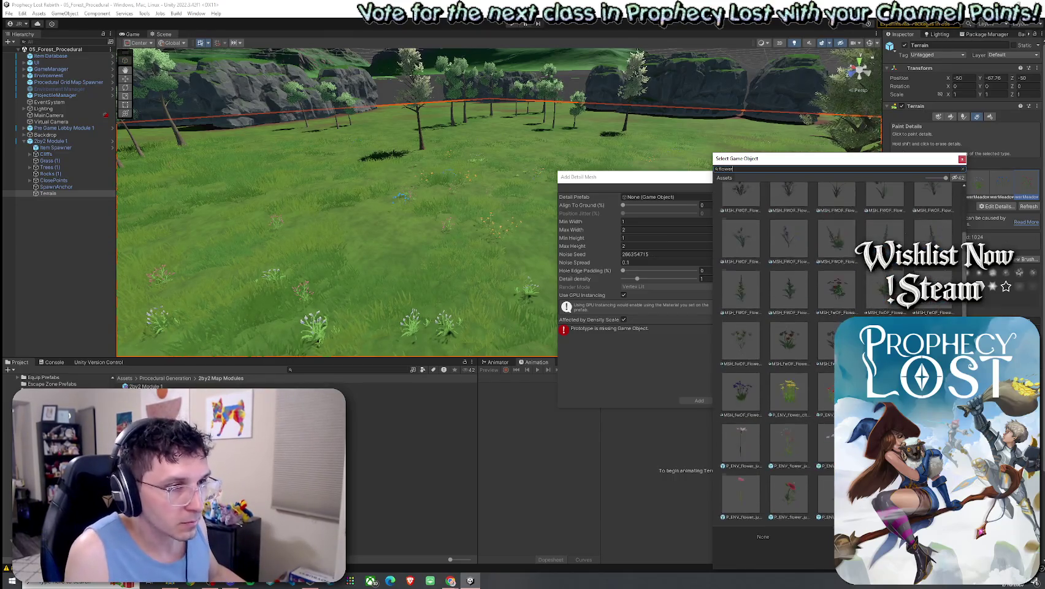
scroll(791, 368, down, 1)
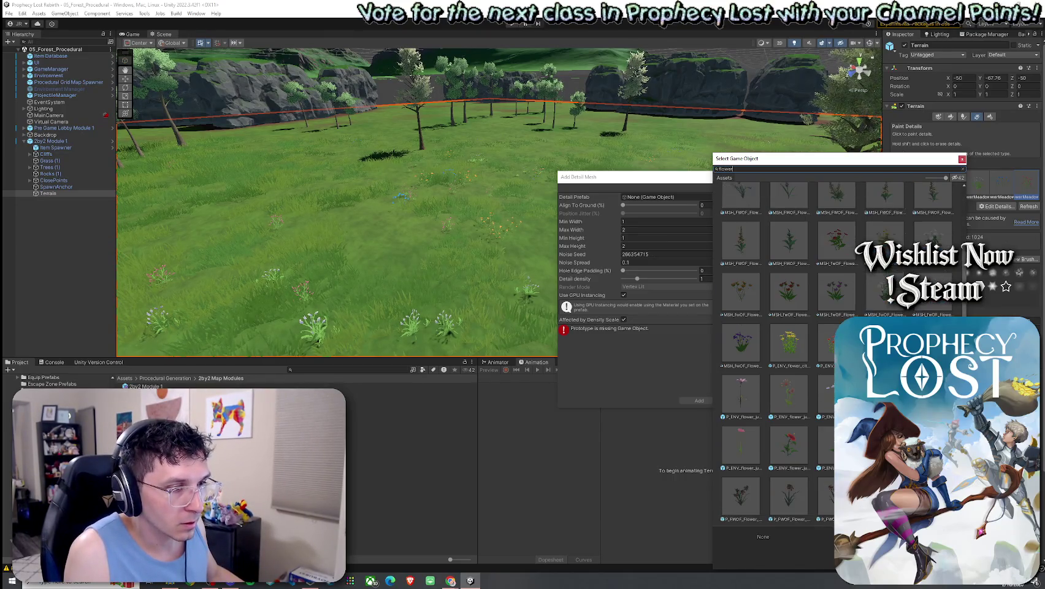
click(800, 451)
double_click(801, 451)
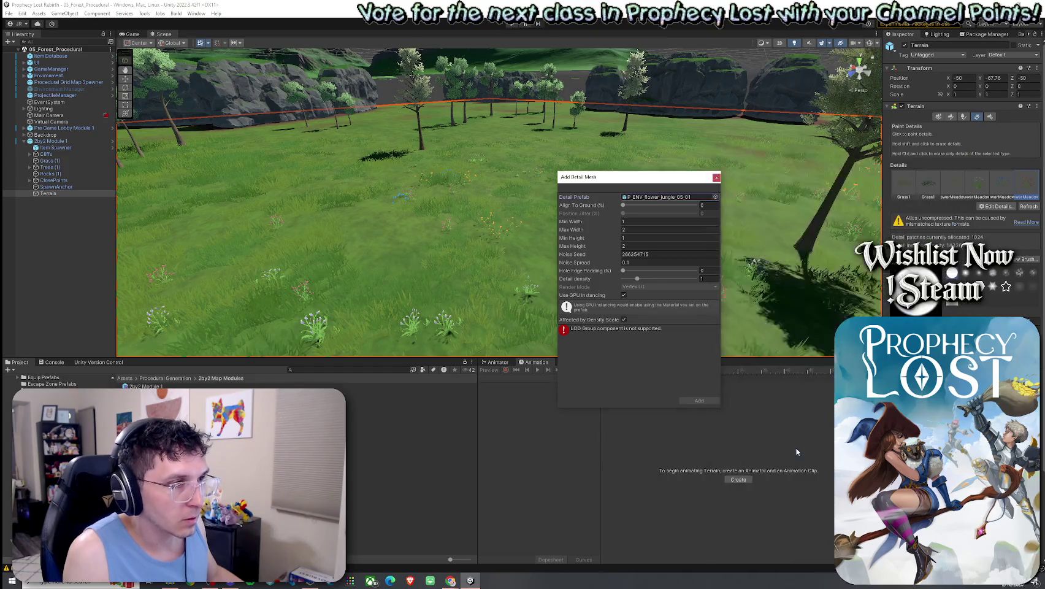
click(716, 197)
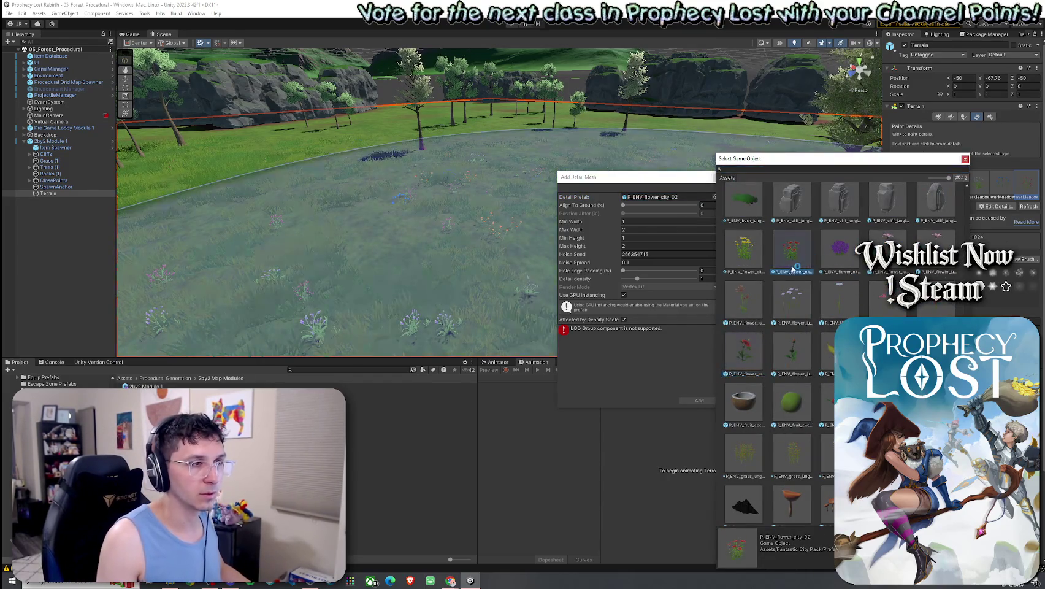
double_click(803, 262)
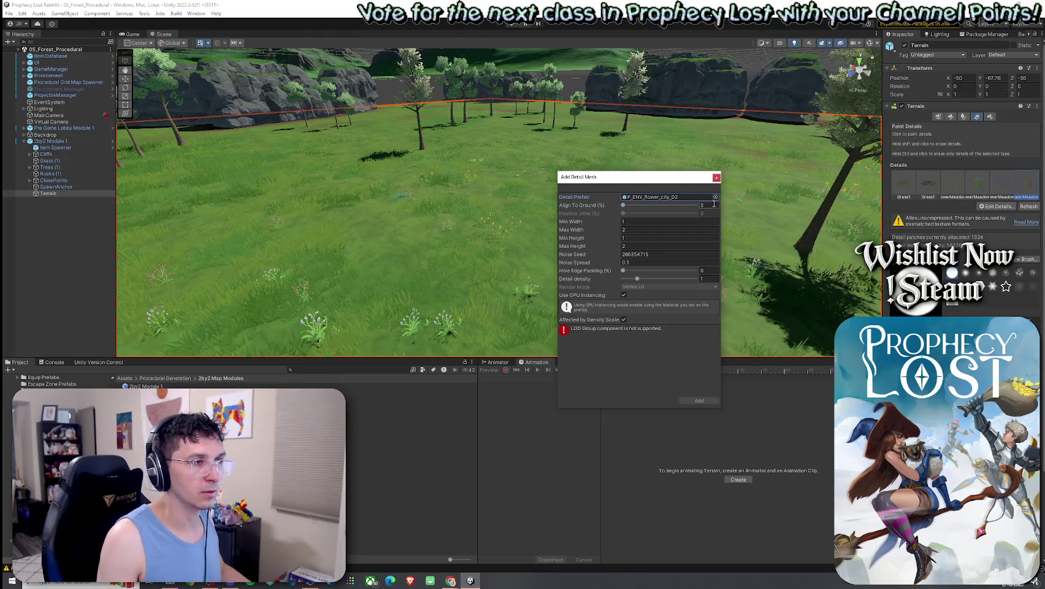
click(717, 177)
Step: Try TDV_Flowers_Patch_02A as a detail prefab and close after the LOD Group error
click(987, 206)
click(994, 222)
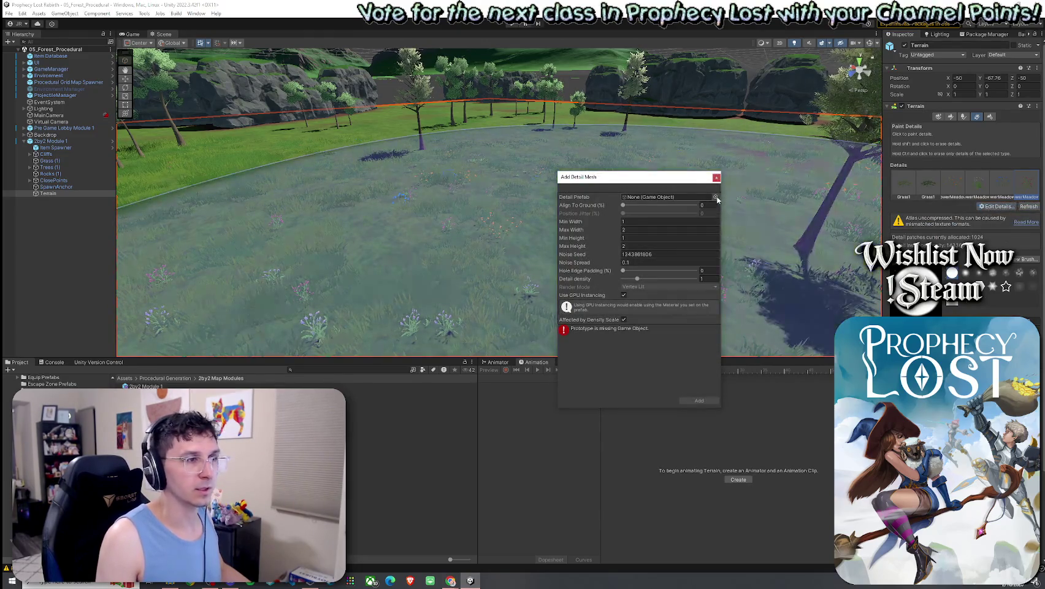
click(715, 197)
text(flower)
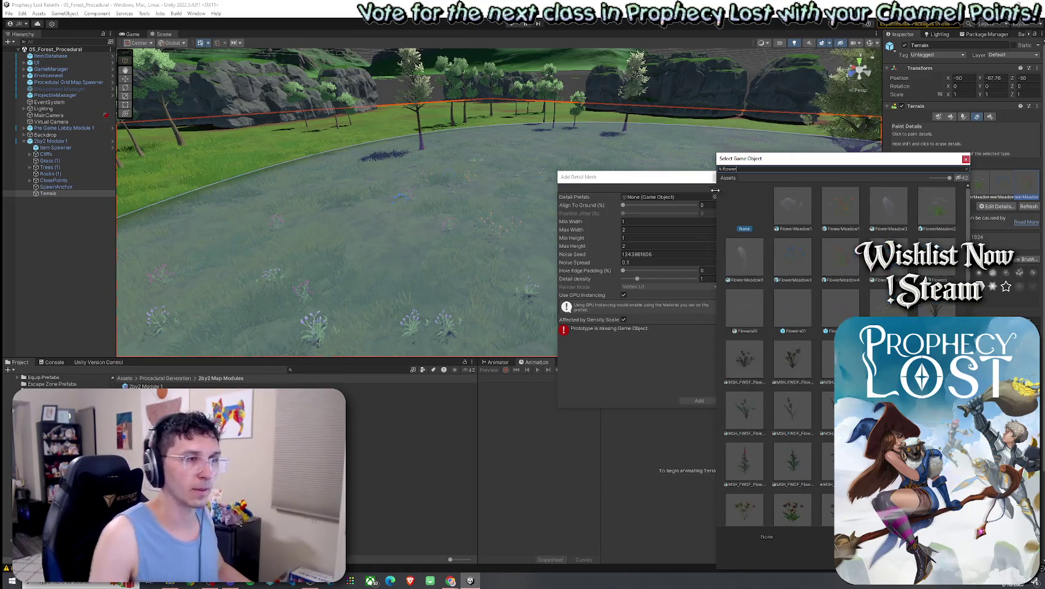
scroll(797, 350, down, 5)
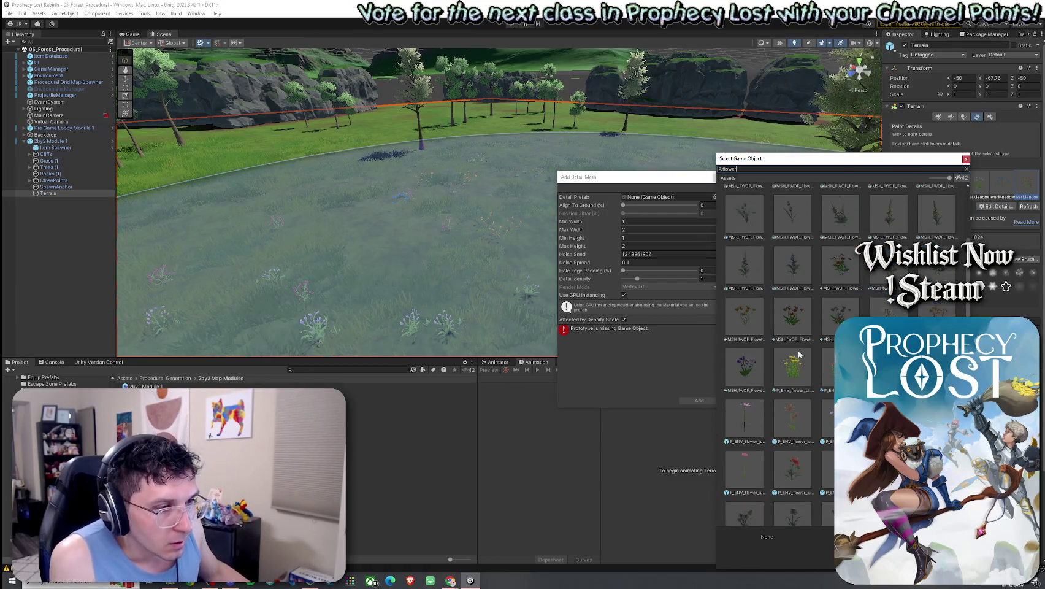
scroll(799, 354, down, 6)
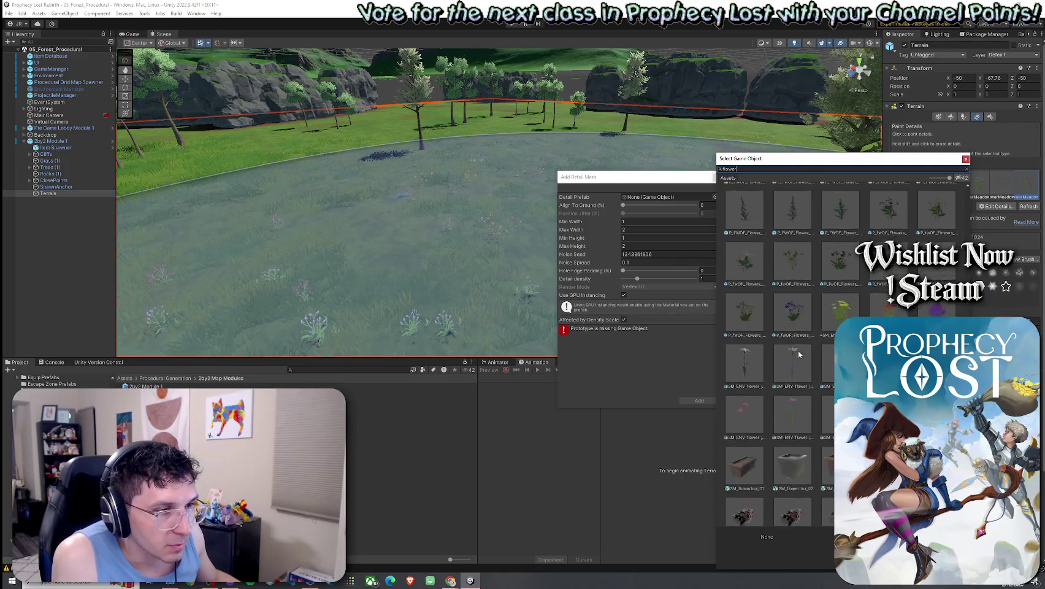
scroll(799, 352, down, 5)
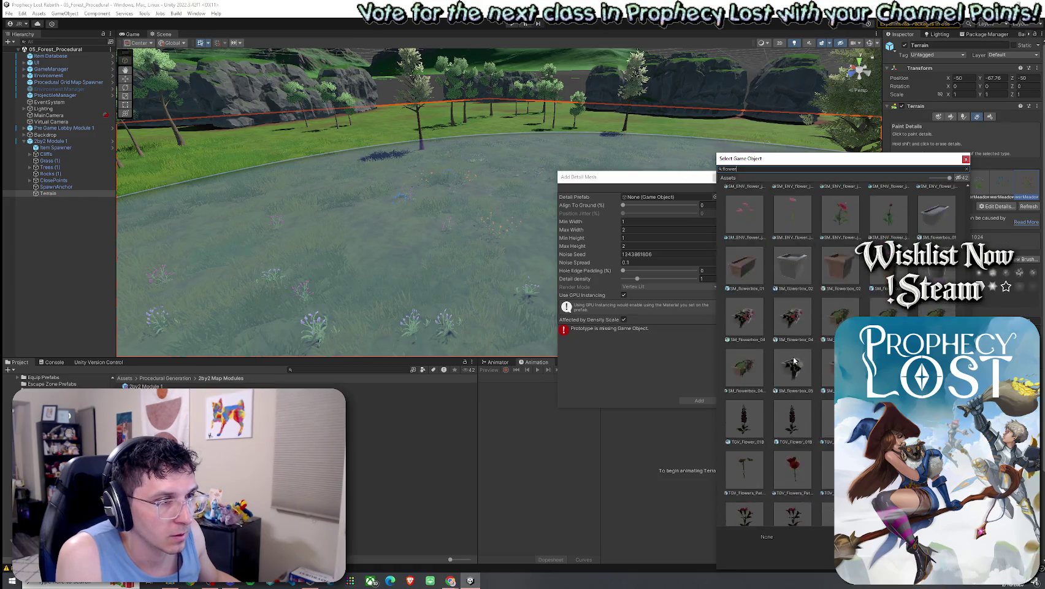
click(798, 447)
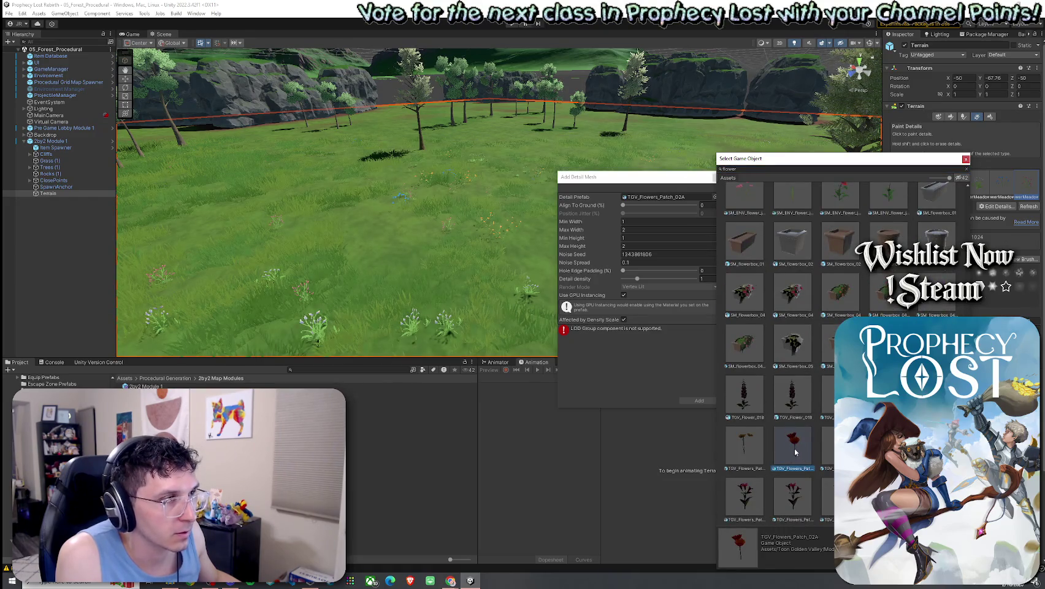
double_click(796, 452)
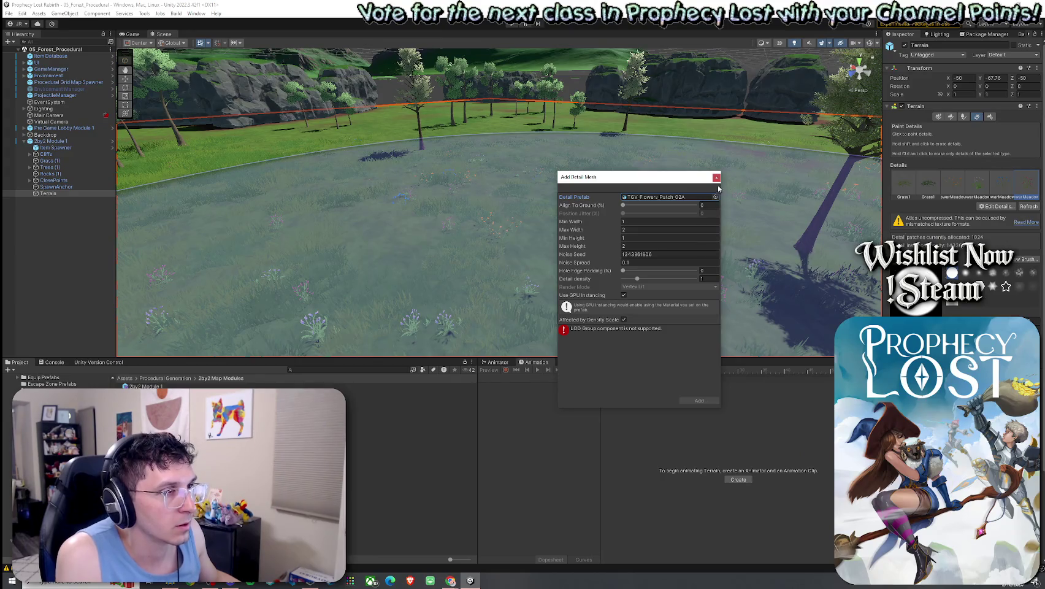
click(716, 177)
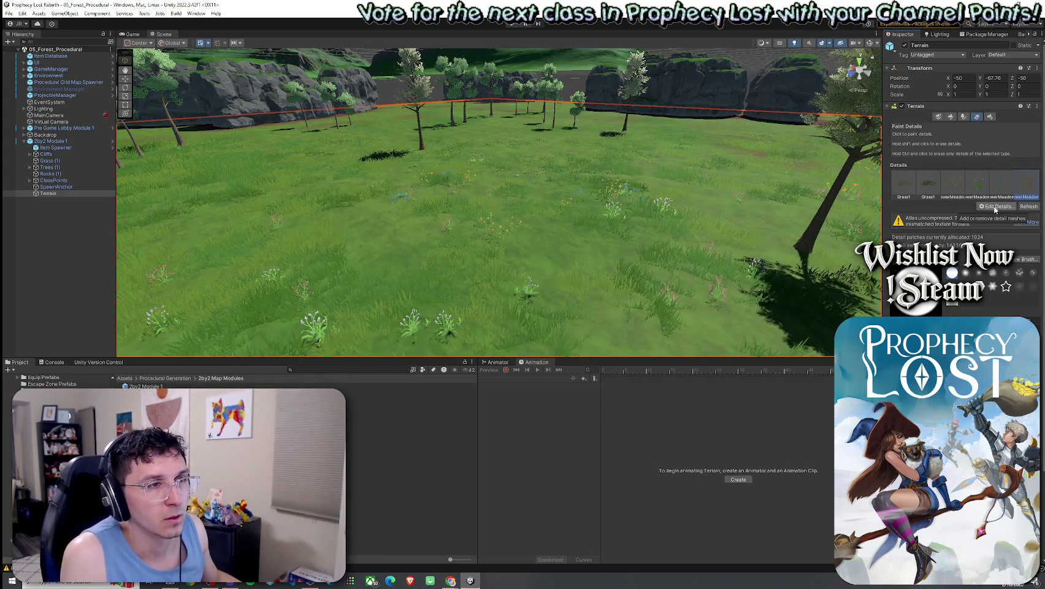
Step: Inspect the meadow at ground level, then drag the lower panel border down to enlarge the Scene view
scroll(611, 201, up, 5)
scroll(612, 201, down, 5)
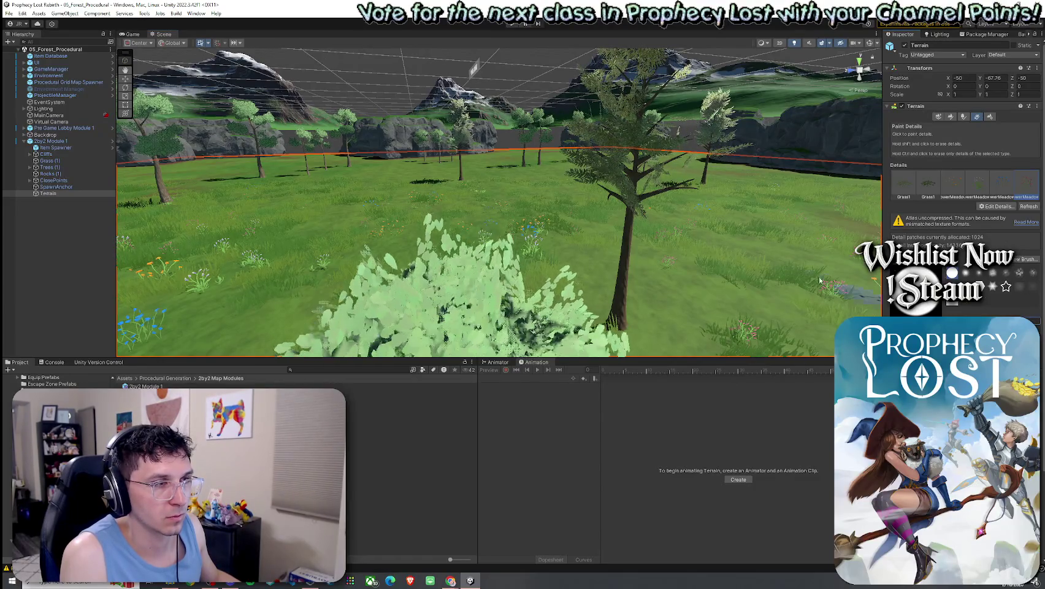
scroll(502, 248, up, 5)
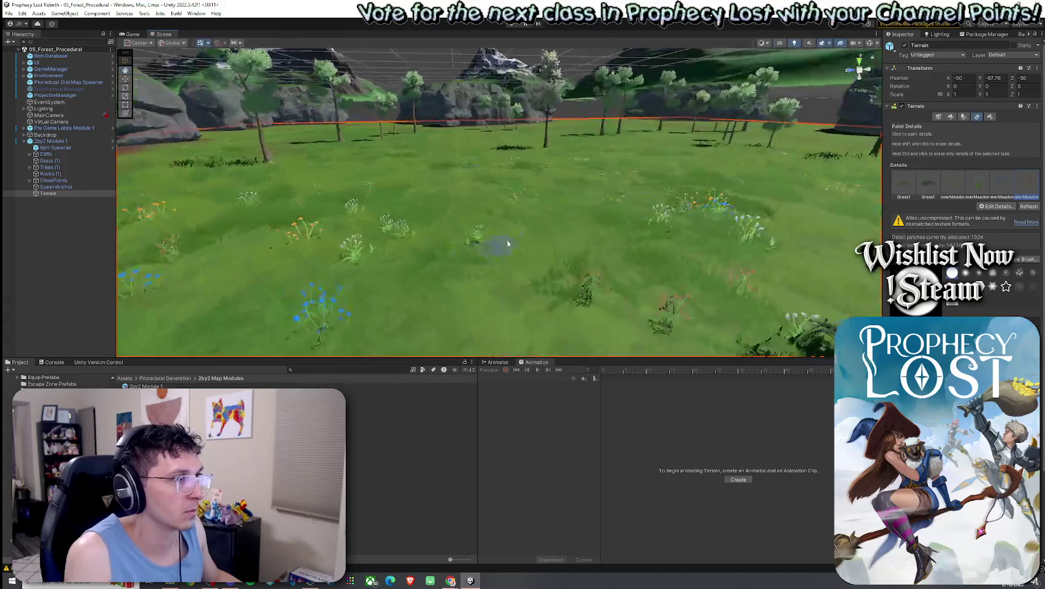
scroll(667, 199, down, 5)
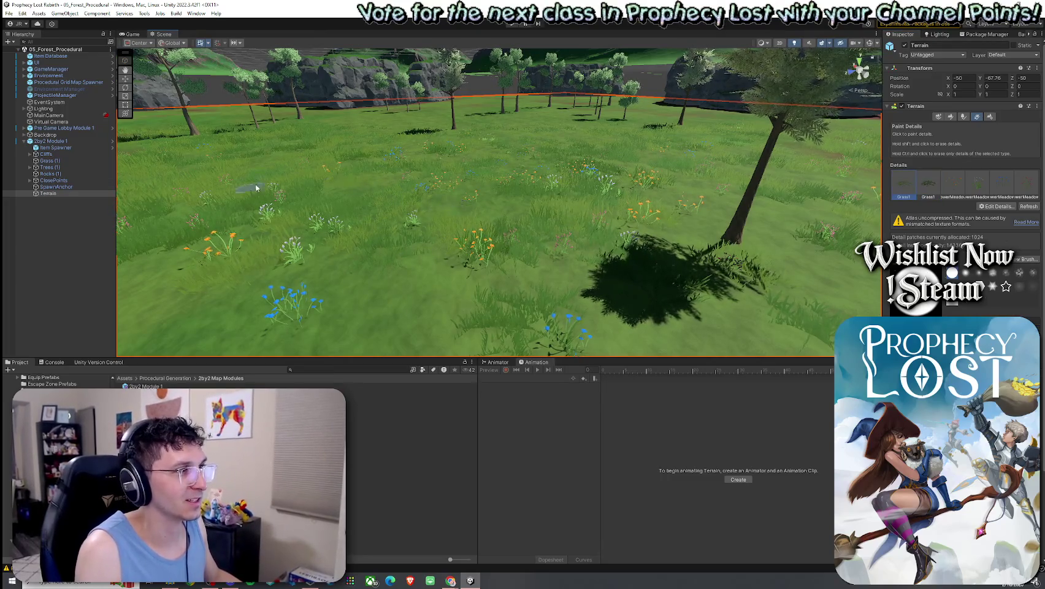
mouse_move(575, 205)
mouse_down()
mouse_move(636, 177)
mouse_move(530, 222)
mouse_up()
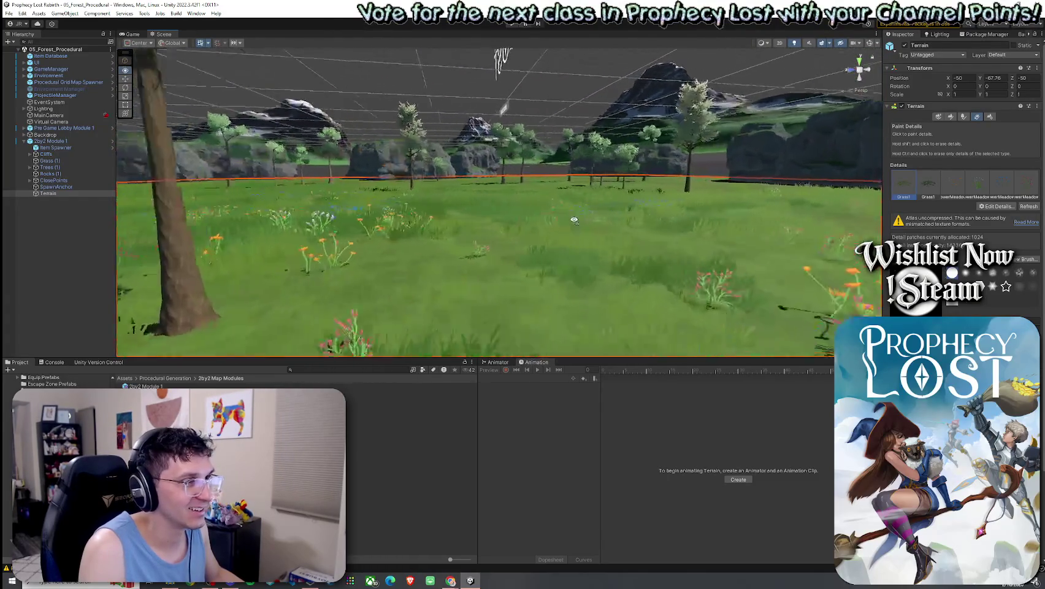
drag(528, 224, 380, 230)
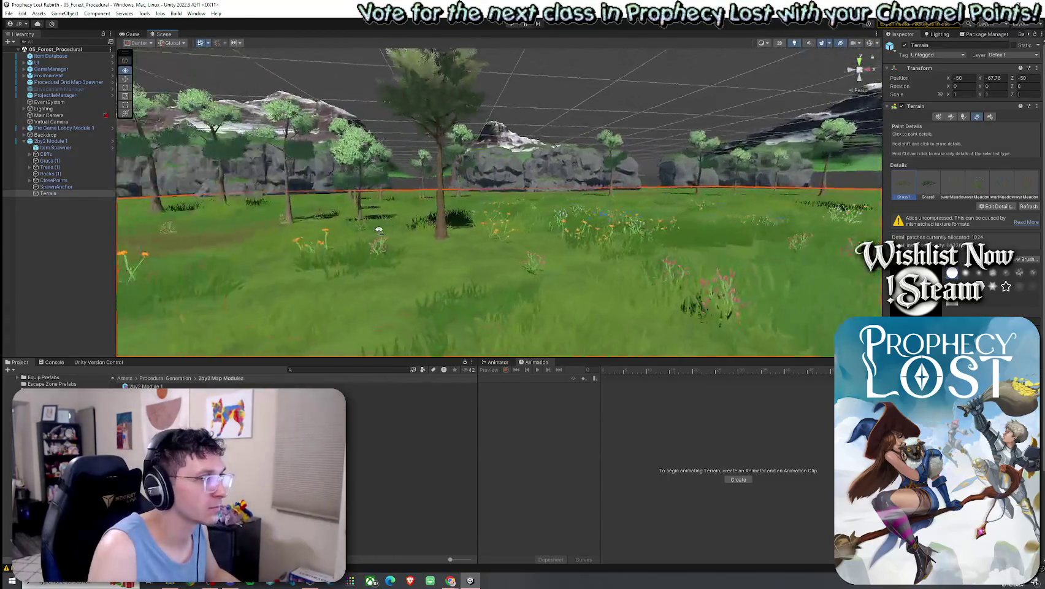
drag(428, 358, 429, 489)
mouse_move(467, 429)
mouse_down()
mouse_move(519, 366)
mouse_move(792, 308)
mouse_move(555, 339)
mouse_move(576, 362)
mouse_move(668, 396)
mouse_up()
Step: Apply all of 2by2 Module 1's overrides to its prefab and save the scene
click(15, 14)
key(Escape)
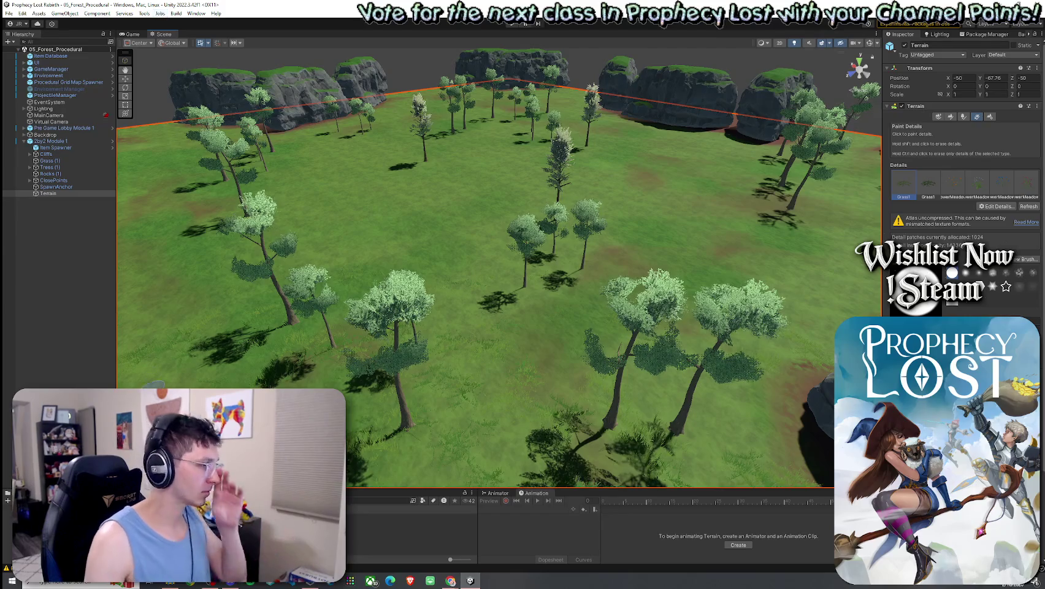
drag(246, 344, 308, 309)
click(51, 142)
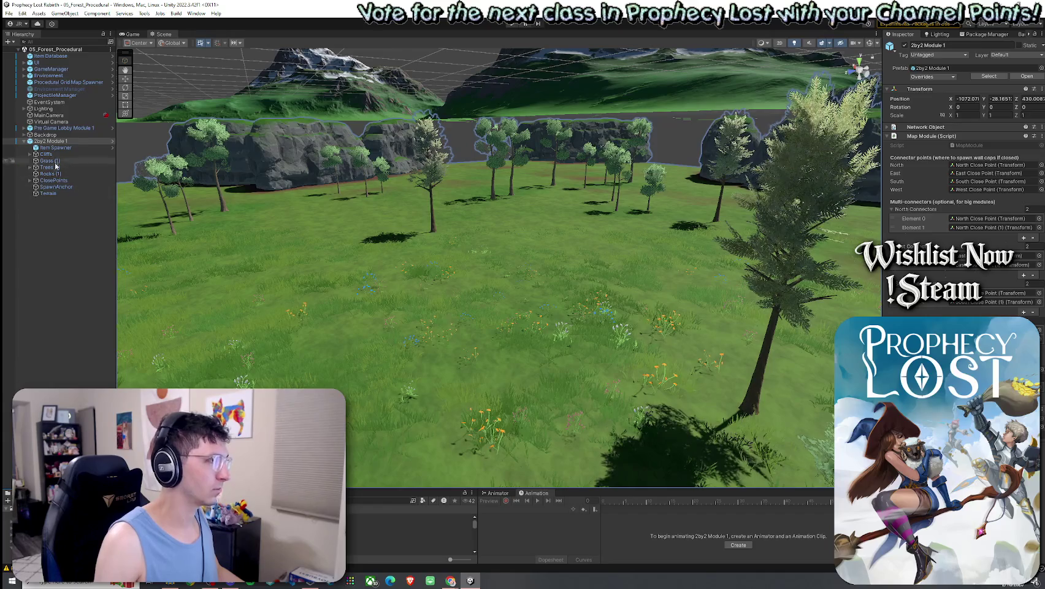
click(936, 77)
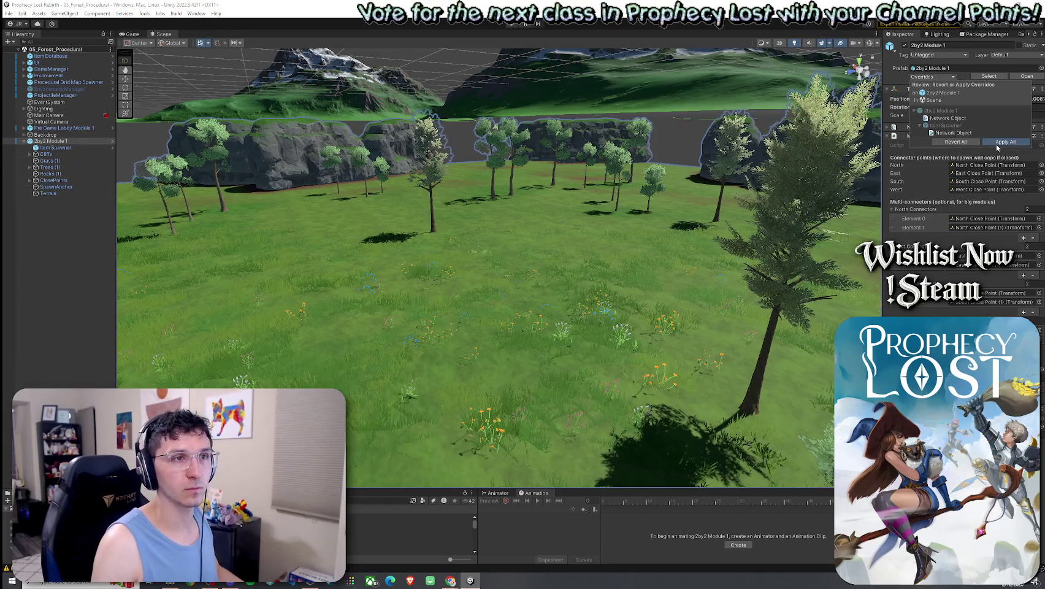
click(10, 13)
click(37, 53)
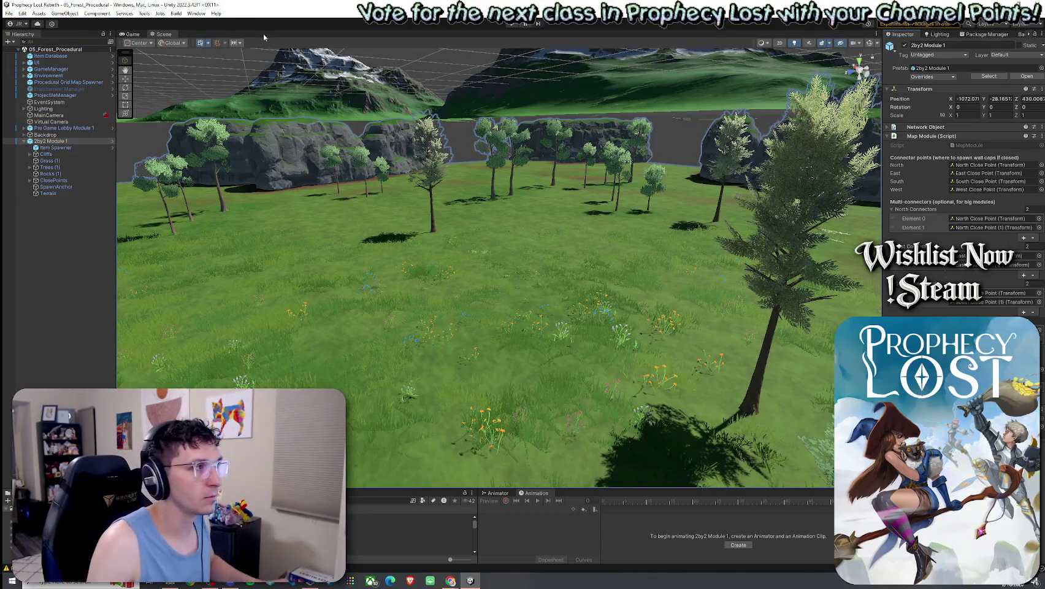
Step: Briefly test the level in play mode, dismissing the open menu
key(ctrl+p)
click(22, 13)
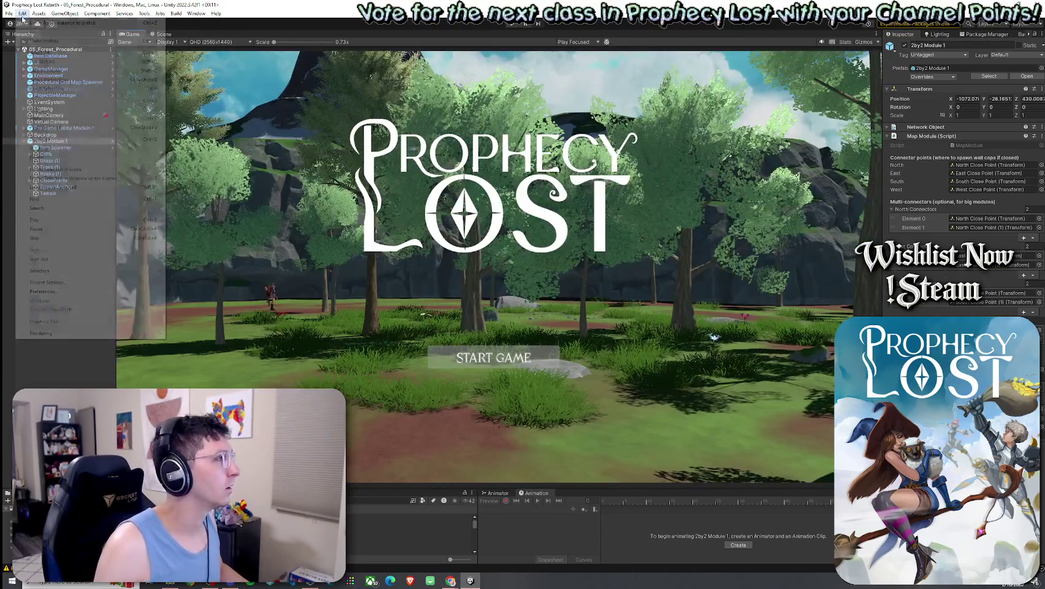
click(21, 41)
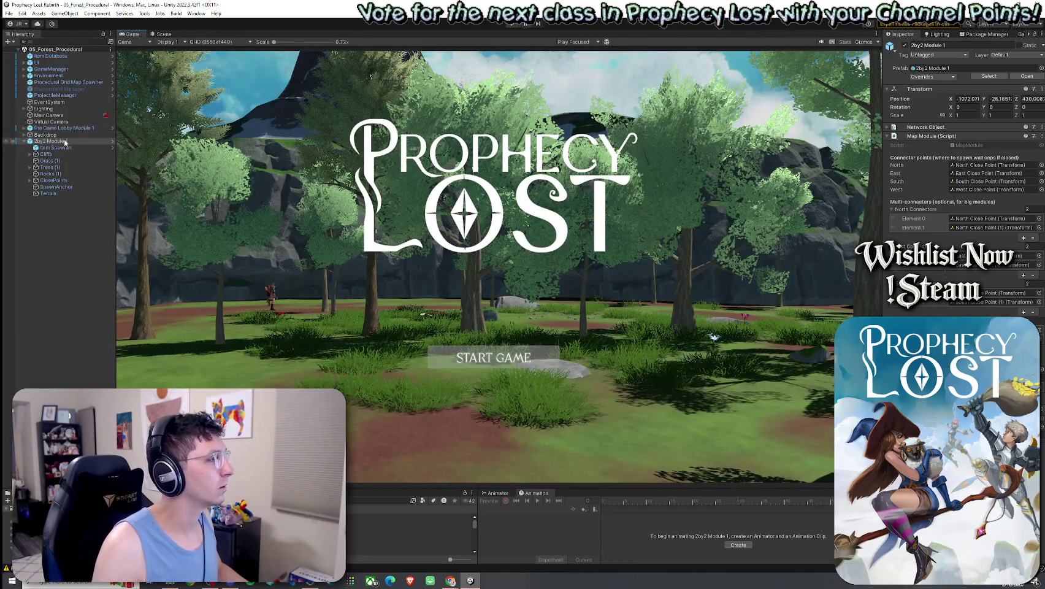
Step: Apply all 2by2 Module 1 overrides to its prefab, delete the instance and save
double_click(66, 141)
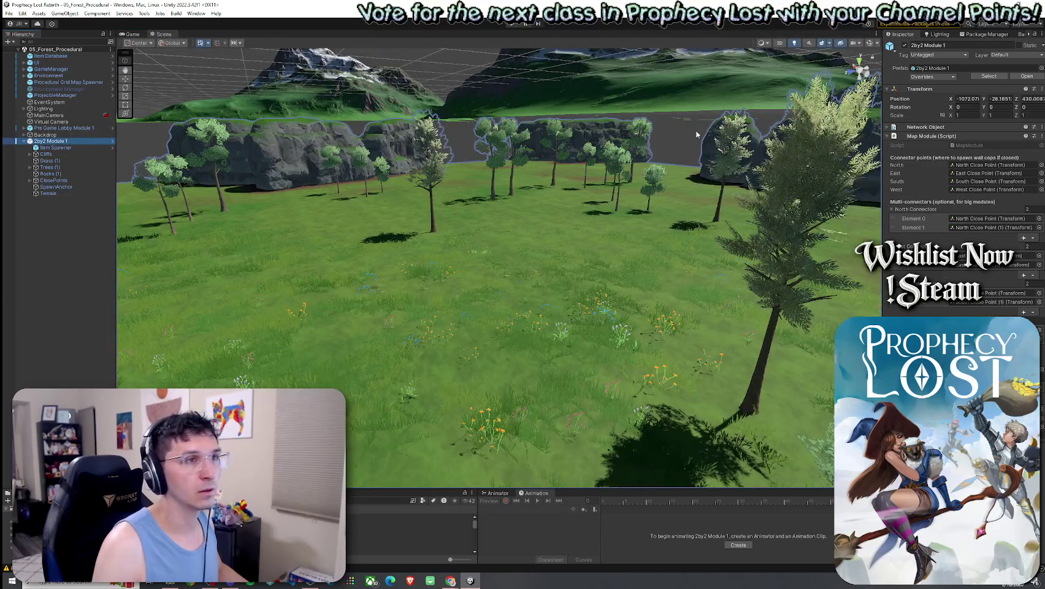
click(932, 76)
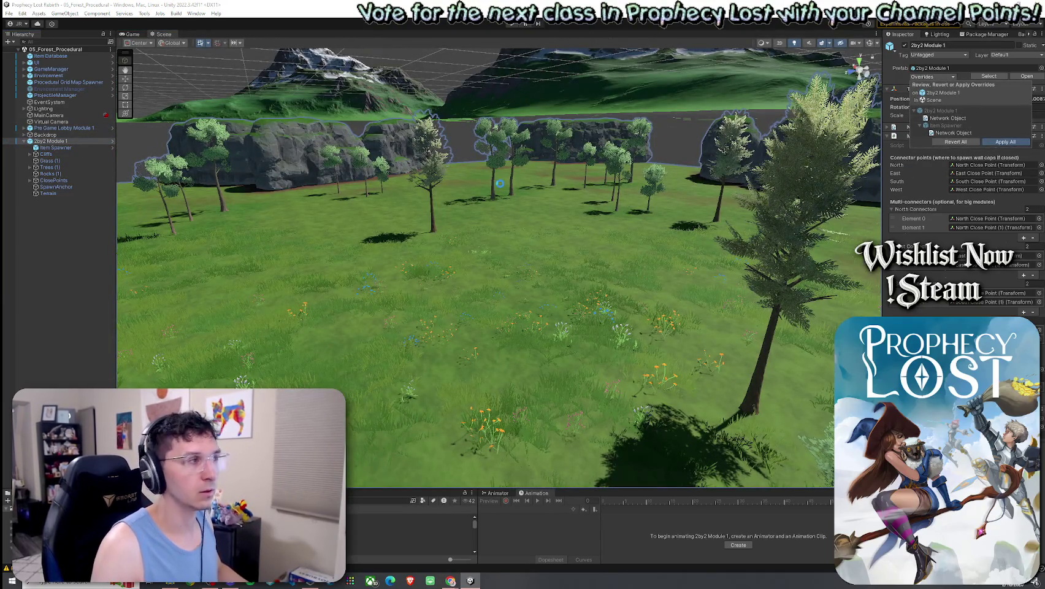
click(1005, 142)
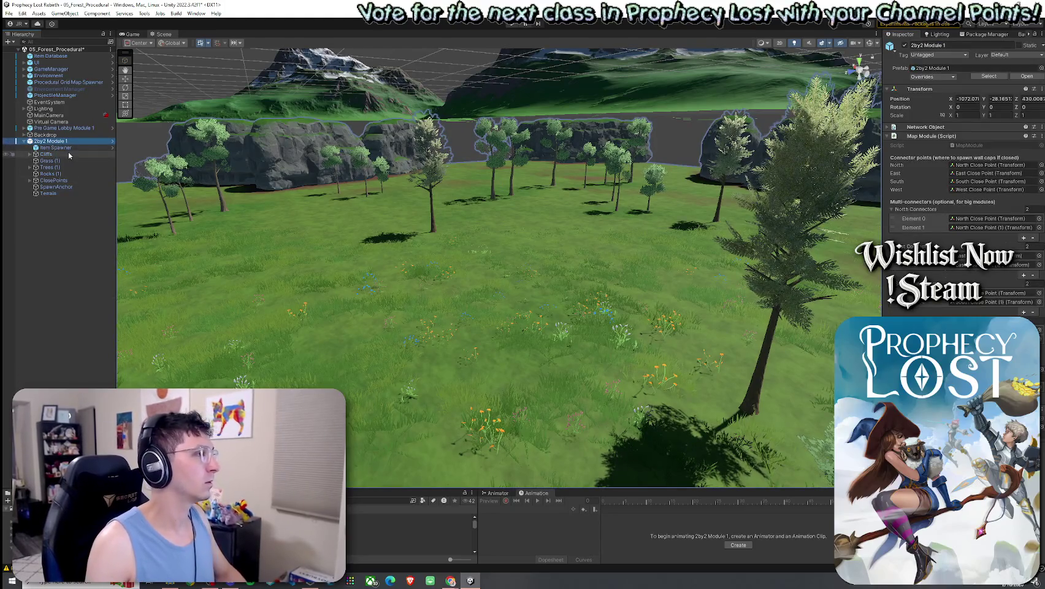
key(Delete)
key(ctrl+s)
Step: Collapse the Procedural Grid Map Spawner's Small 1x1 module entry and save 05_Forest_Procedural via File > Save
click(67, 81)
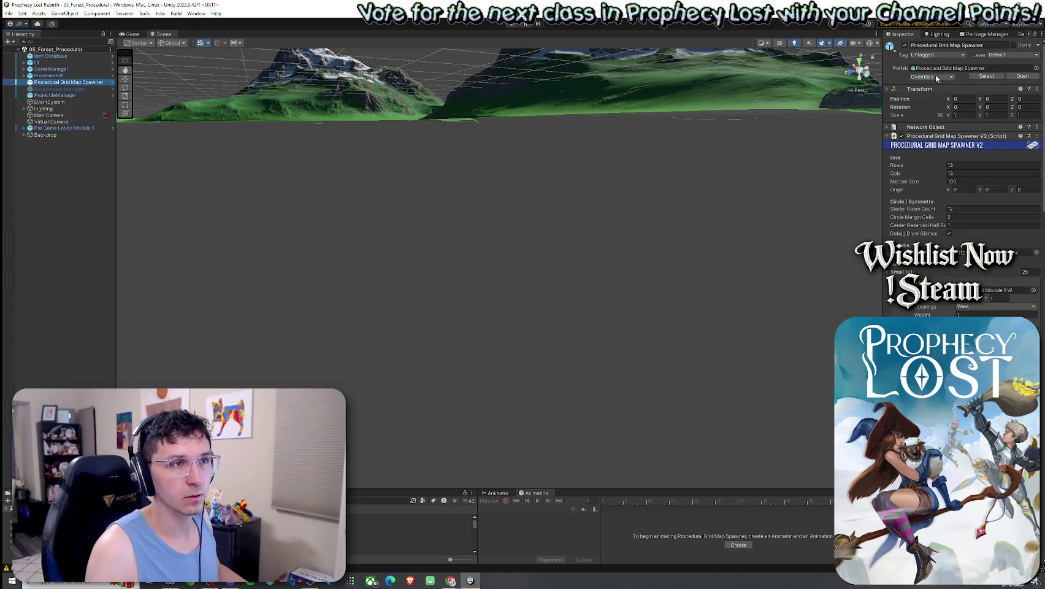
click(937, 78)
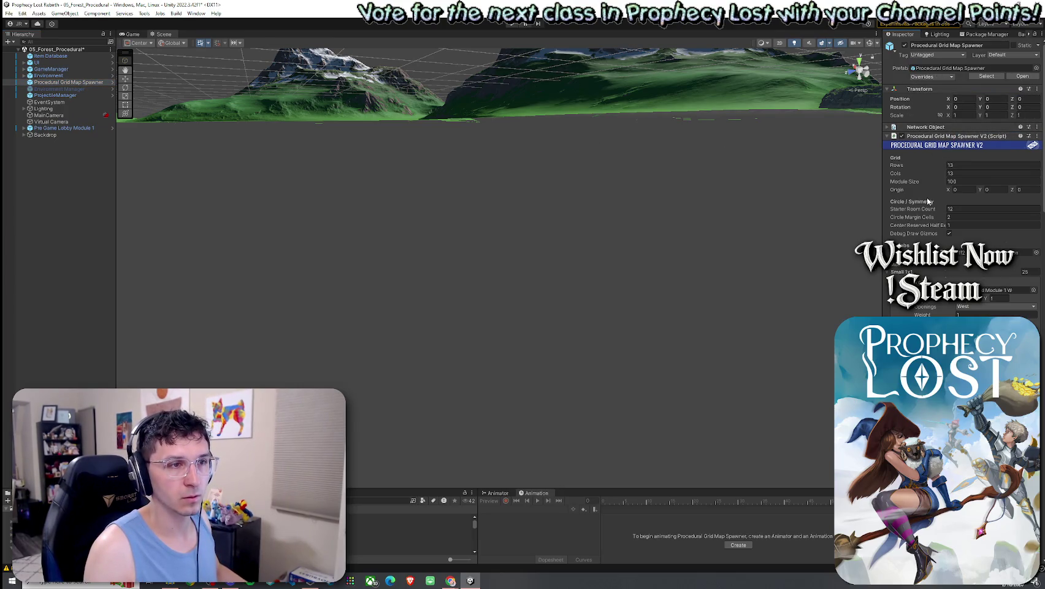
scroll(927, 201, down, 3)
scroll(928, 203, up, 3)
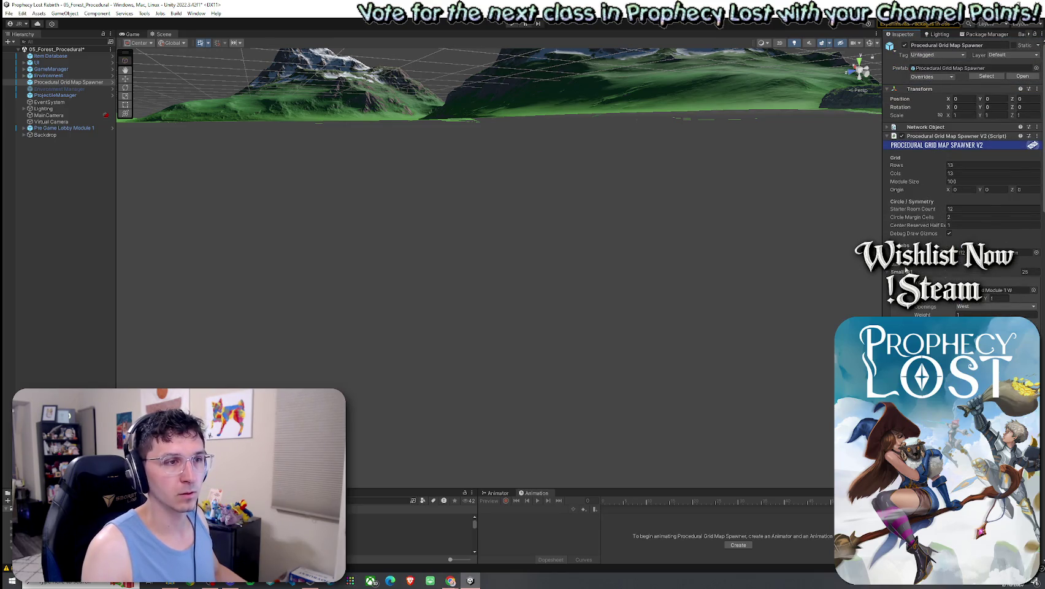
click(906, 271)
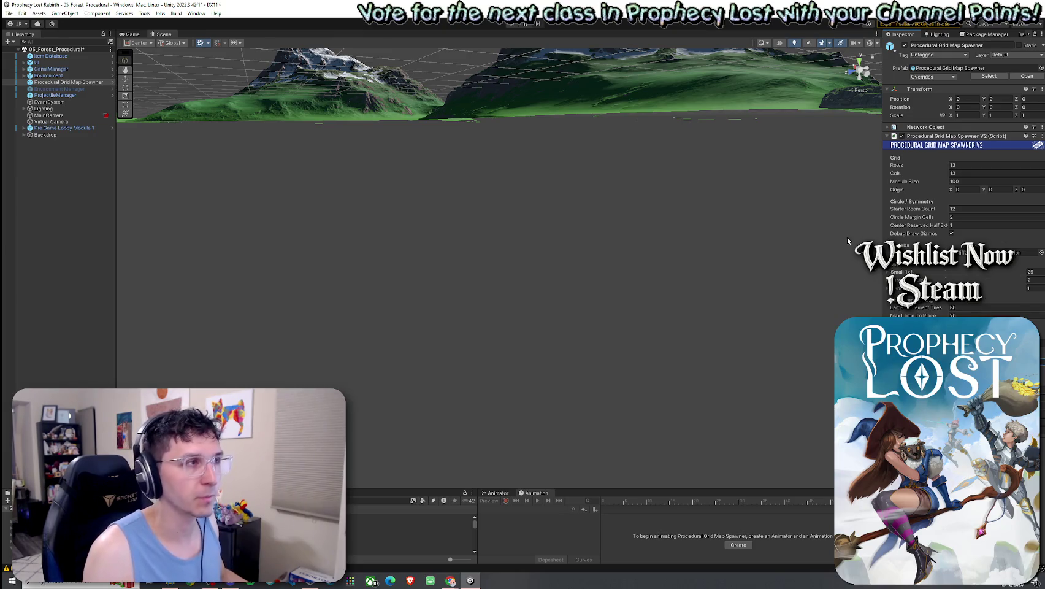
click(9, 13)
click(28, 49)
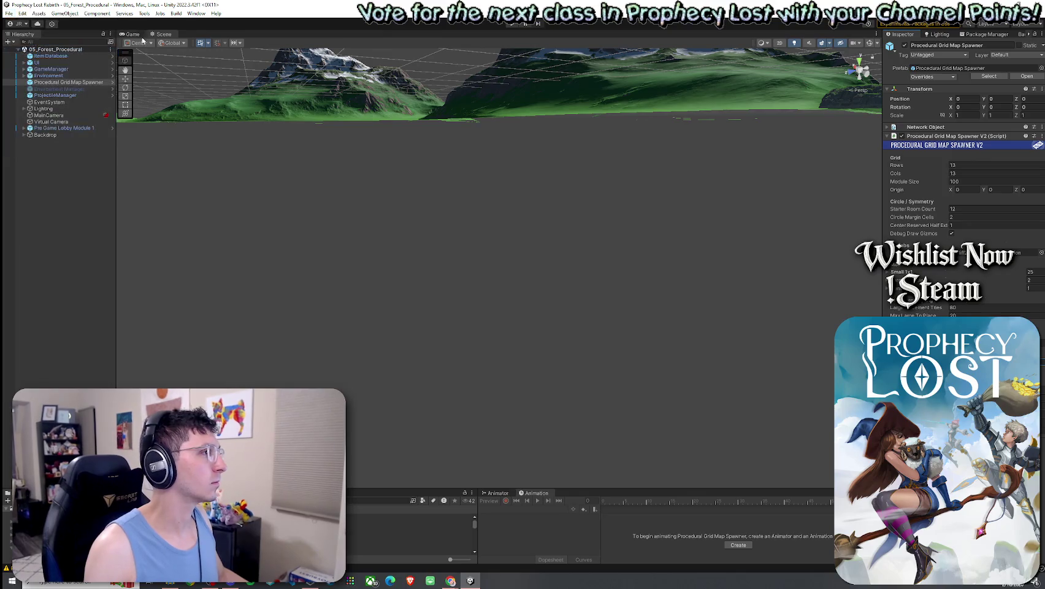
Step: Enter play mode and start a game session from the Prophecy Lost title screen
click(133, 34)
click(511, 24)
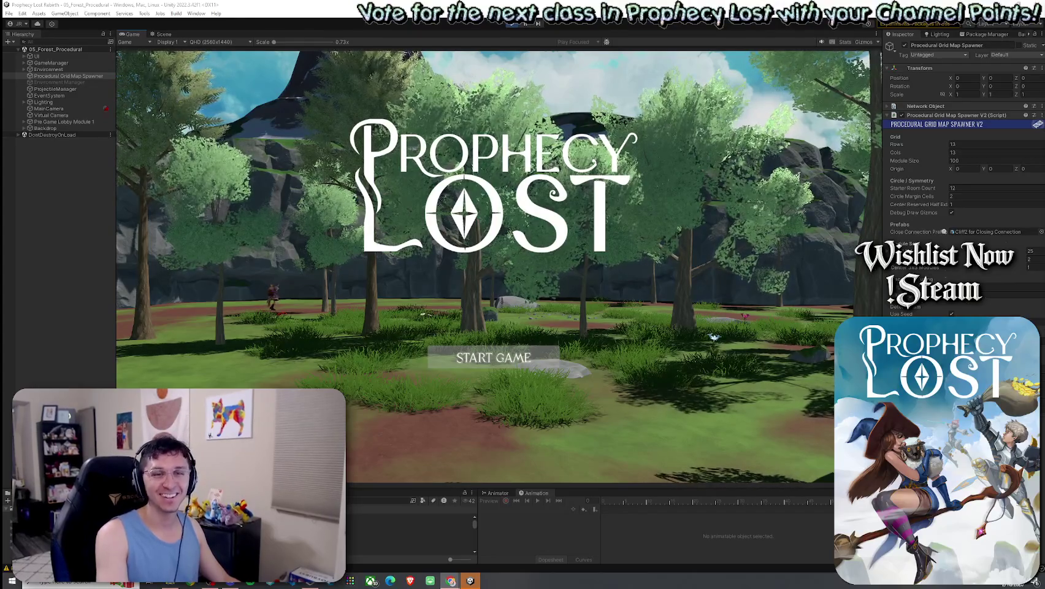
click(9, 13)
click(470, 49)
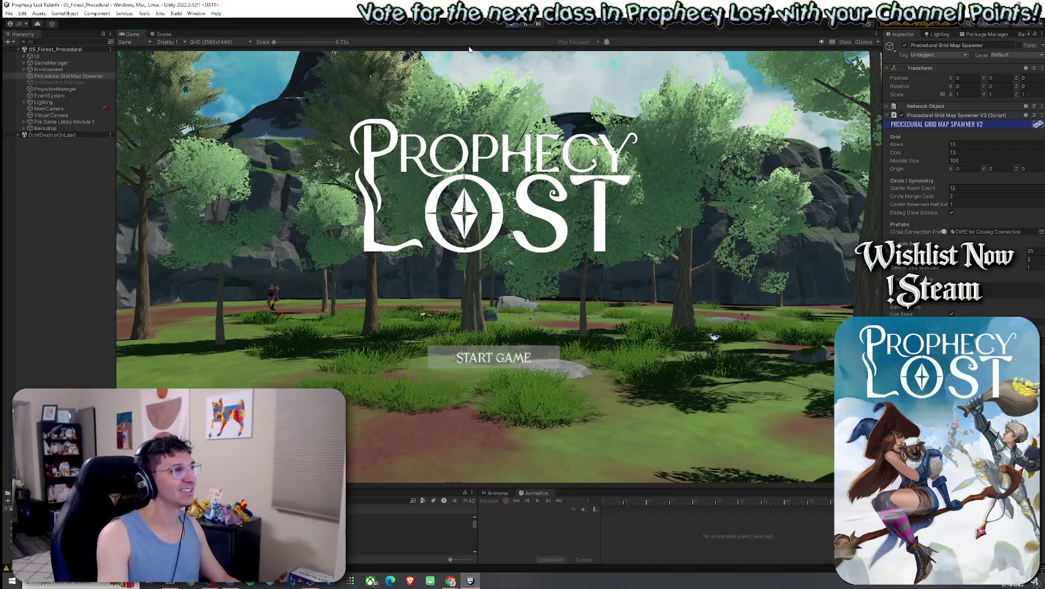
click(500, 355)
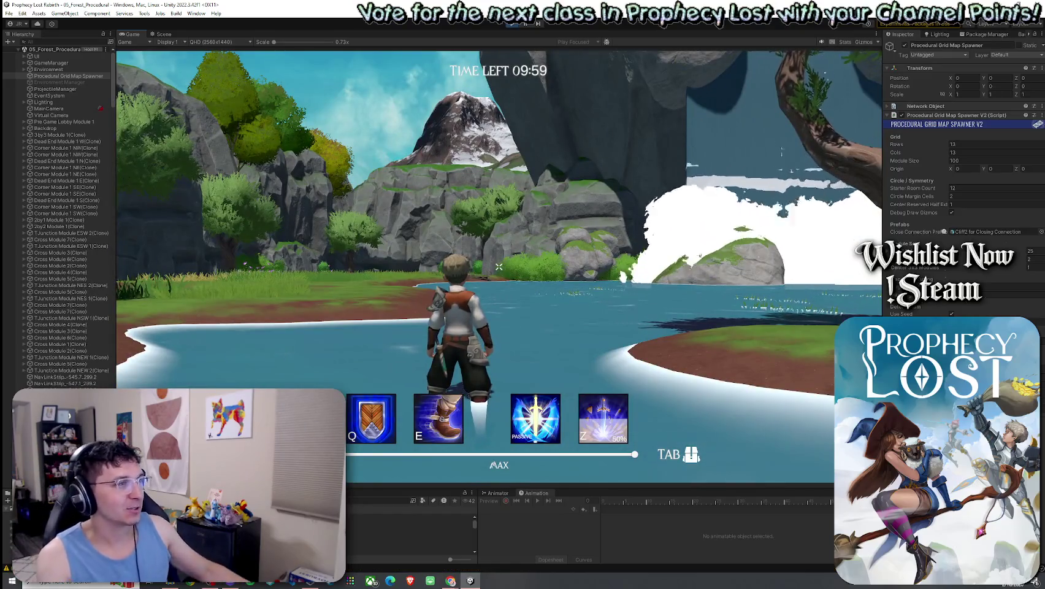
Step: Run the character through the forest and across the lake toward the far shore
key(w)
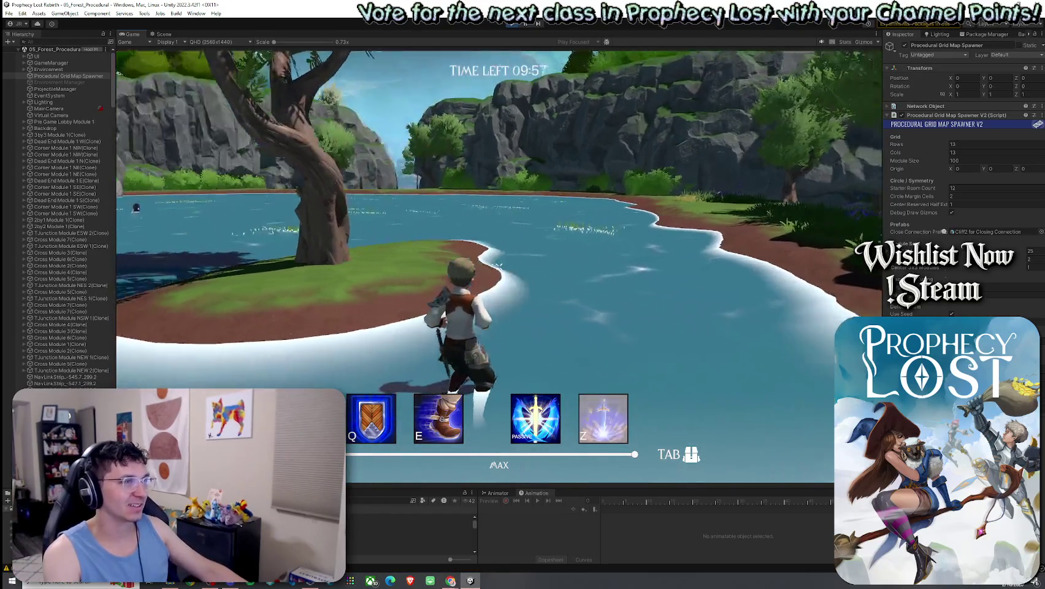
key(w)
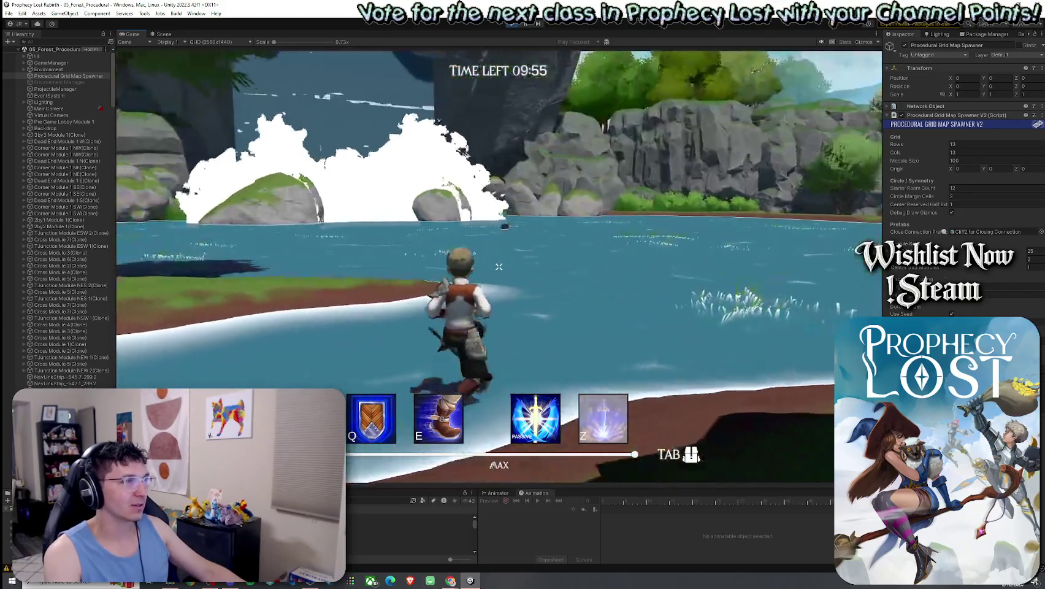
key(super)
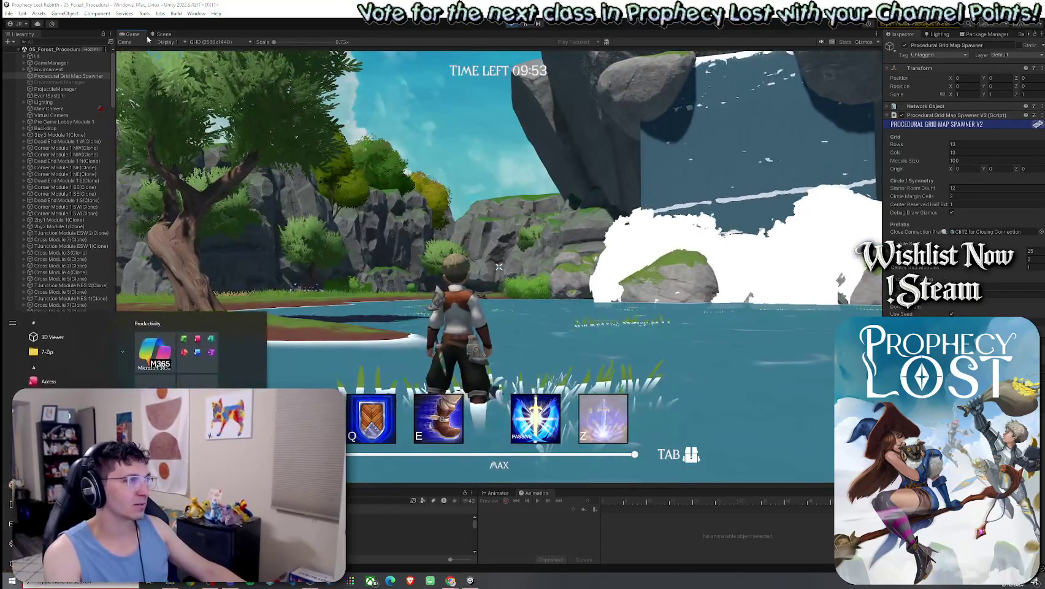
click(399, 242)
key(shift+space)
key(w)
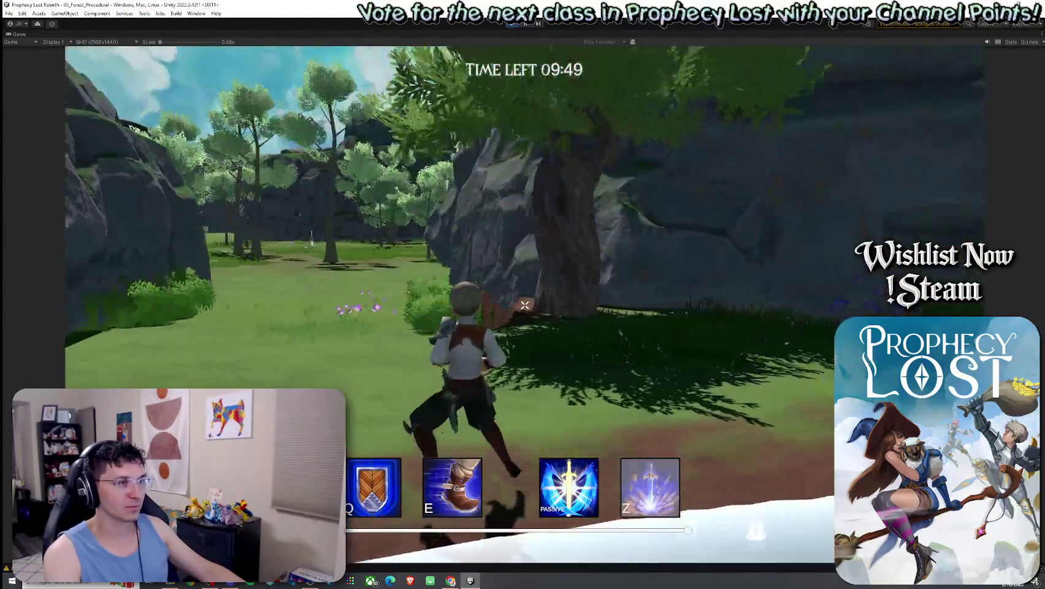
key(w)
key(w)
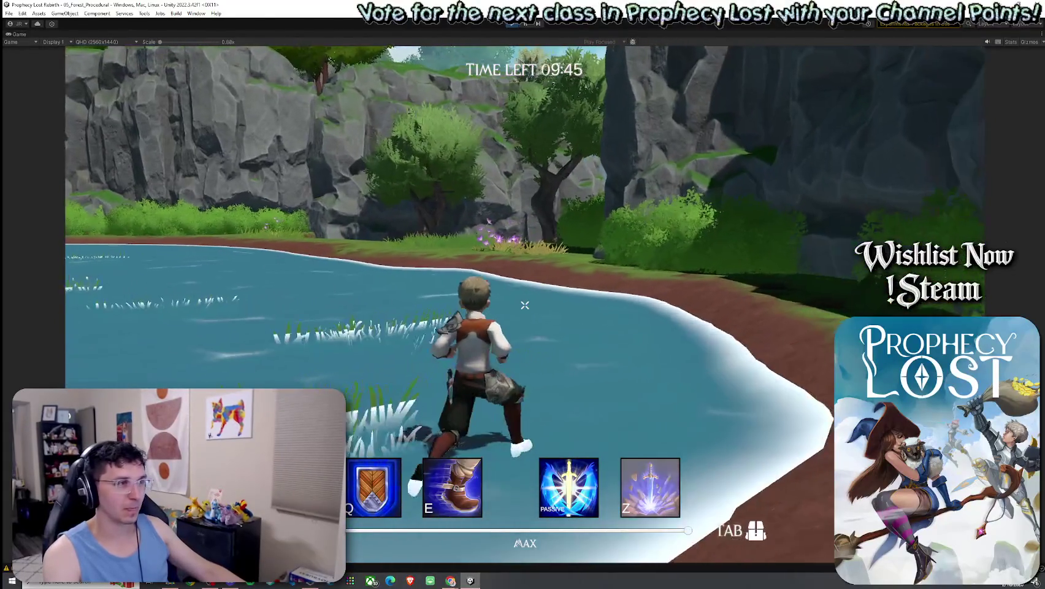
key(w)
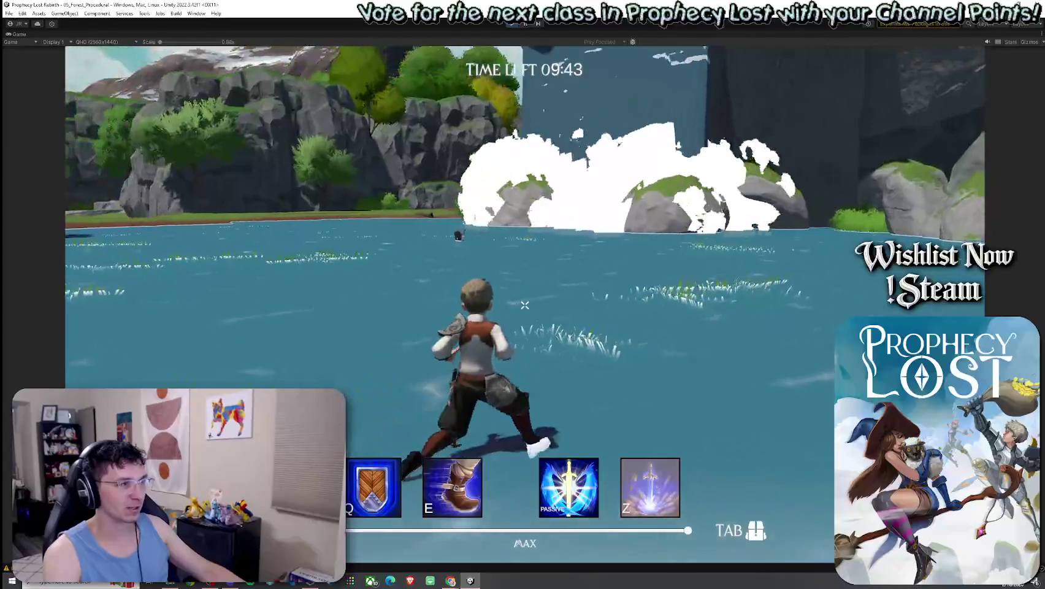
key(w)
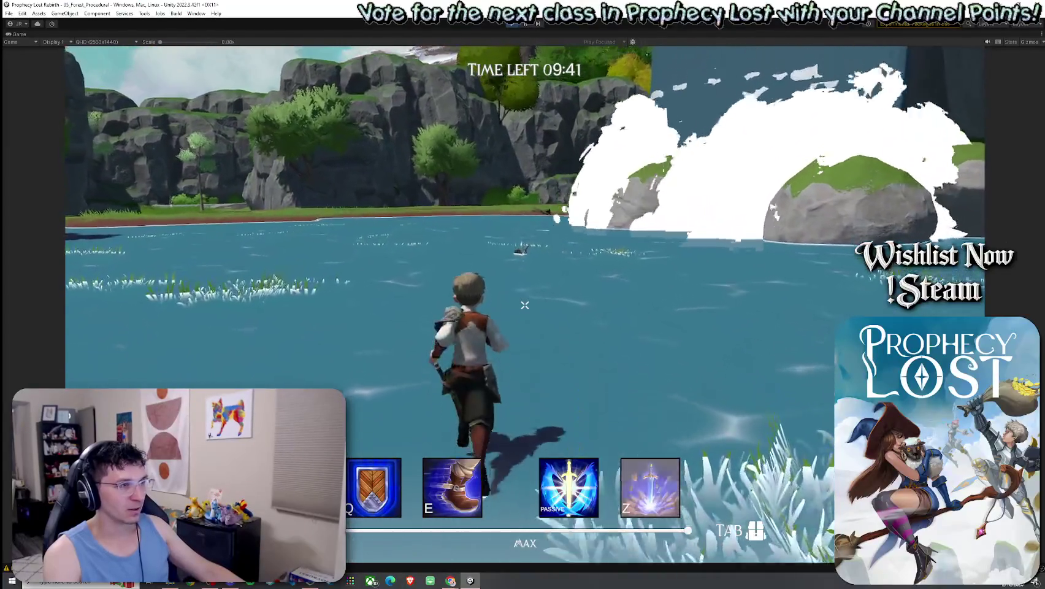
key(w)
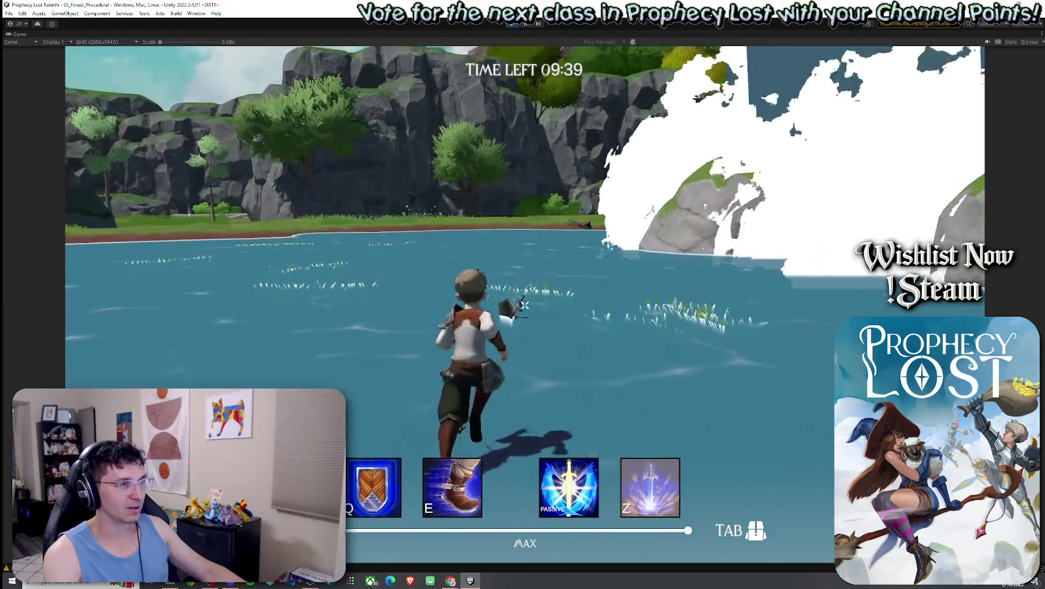
Step: Equip the sword and shield from the Tab inventory and keep running
key(w)
key(Tab)
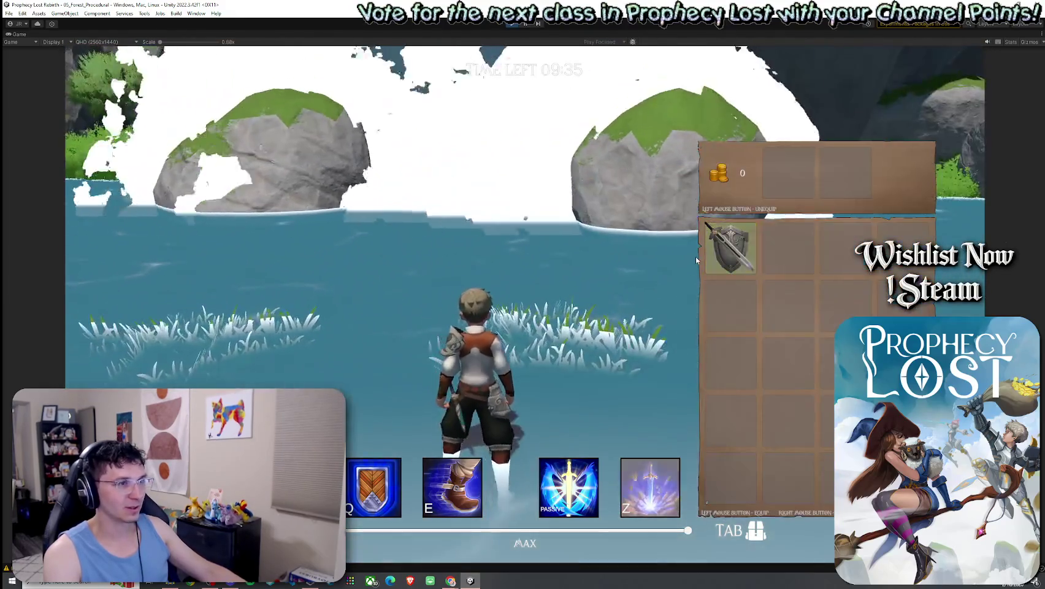
click(722, 257)
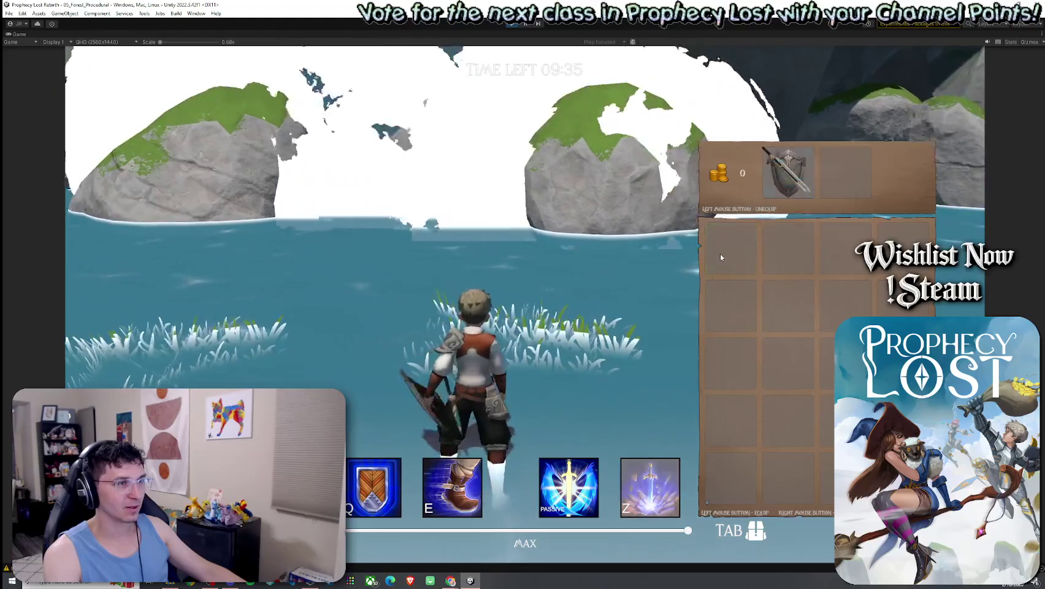
key(Tab)
key(w)
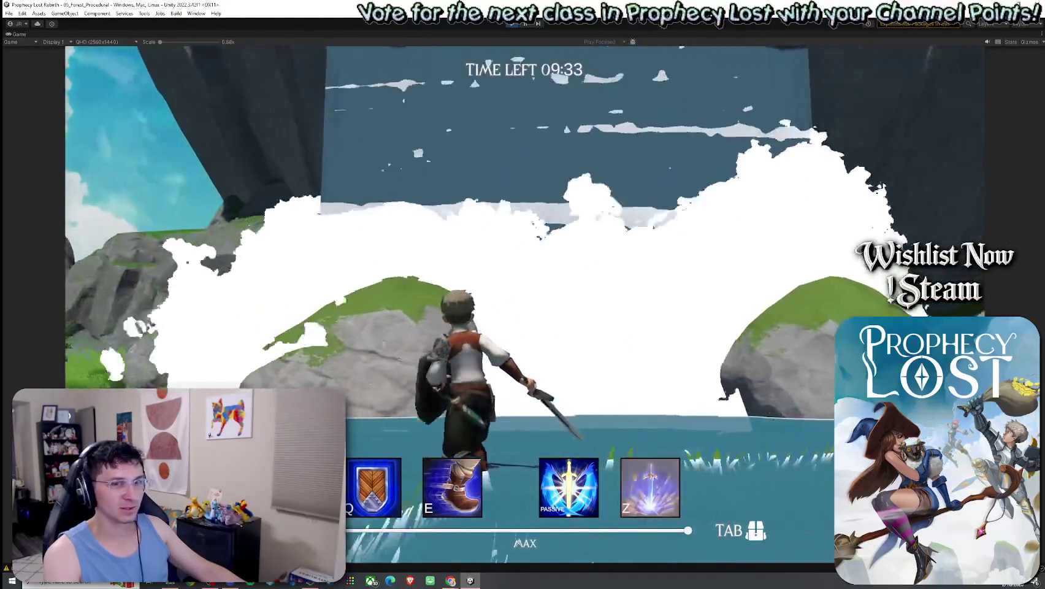
Step: Wade to the rocks, jump onto the mossy boulder, then jump back off
key(w)
key(w)
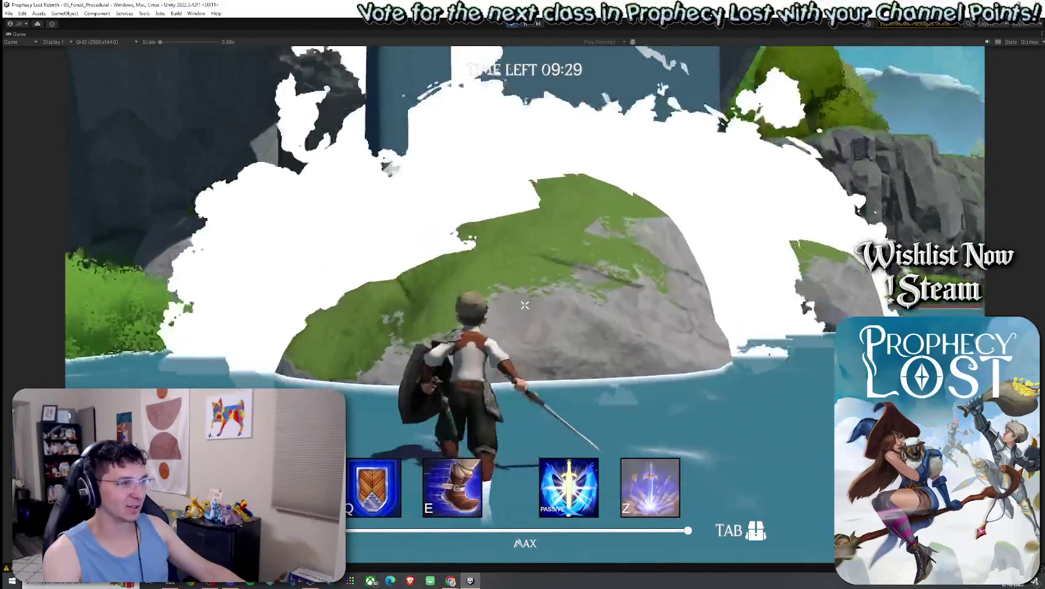
key(w)
key(space)
key(w)
key(w)
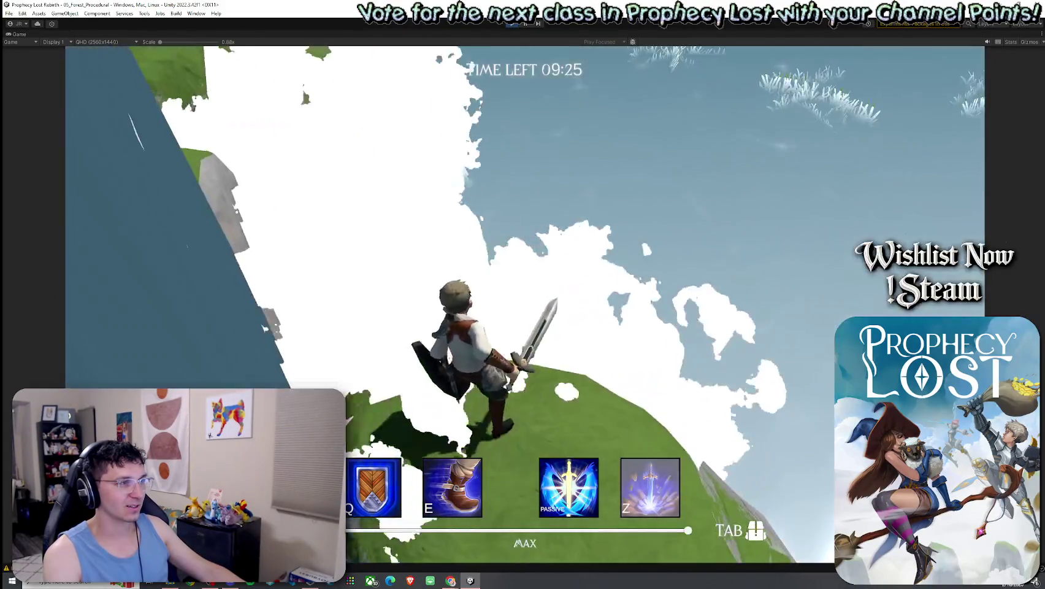
key(space)
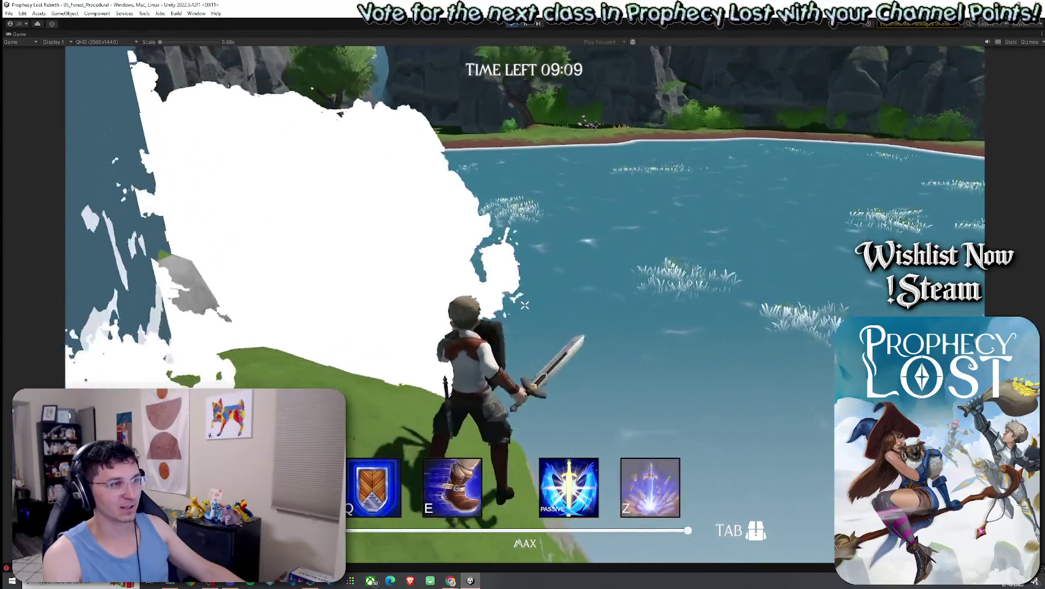
Step: Swing the sword, head down to the water facing the cliffs, and stop play mode
click(524, 305)
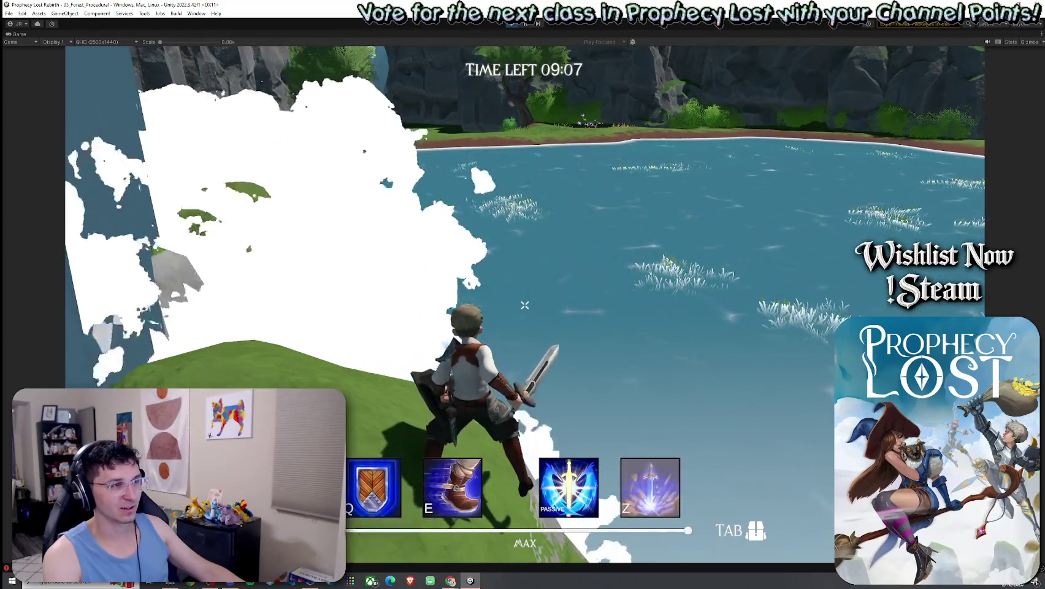
key(w)
key(s)
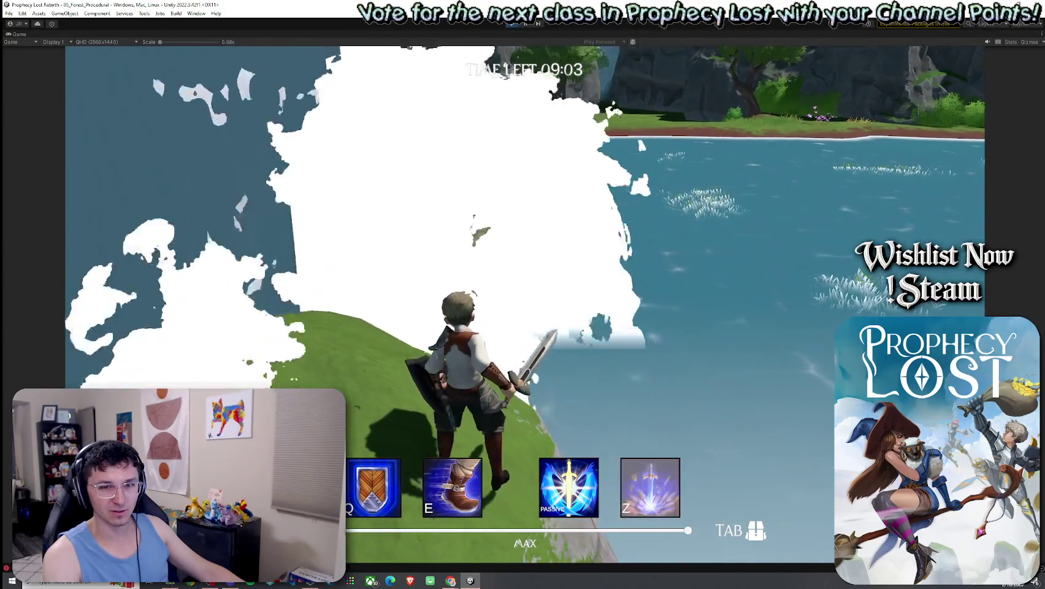
key(w)
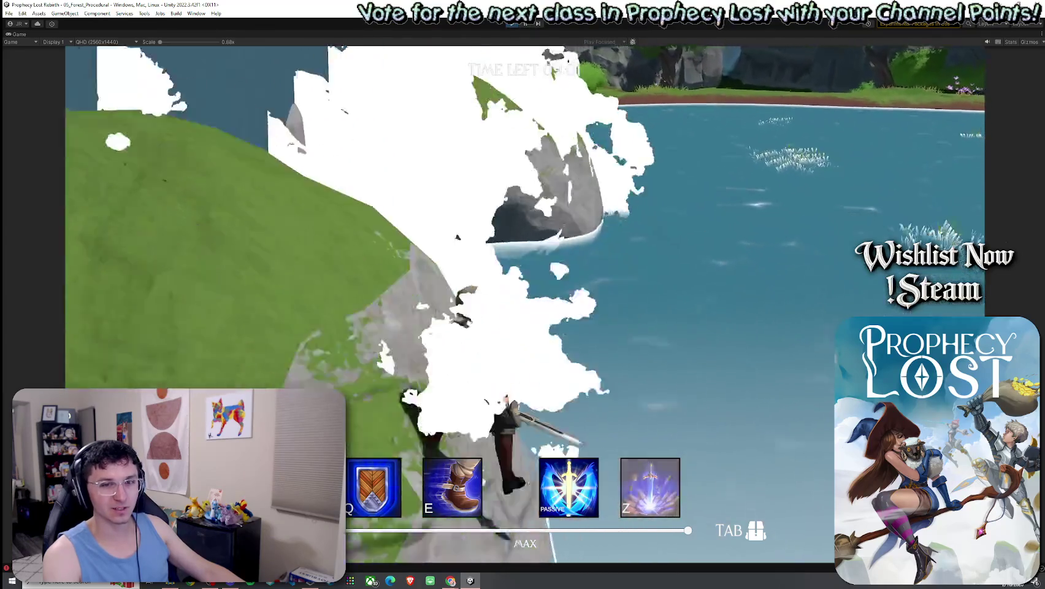
key(w)
key(w)
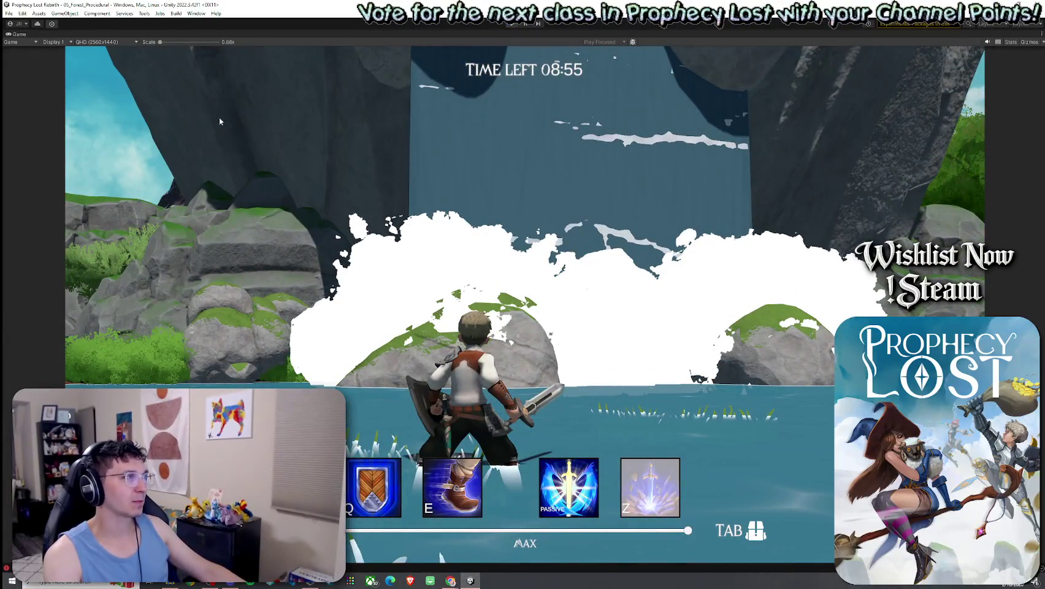
key(ctrl+p)
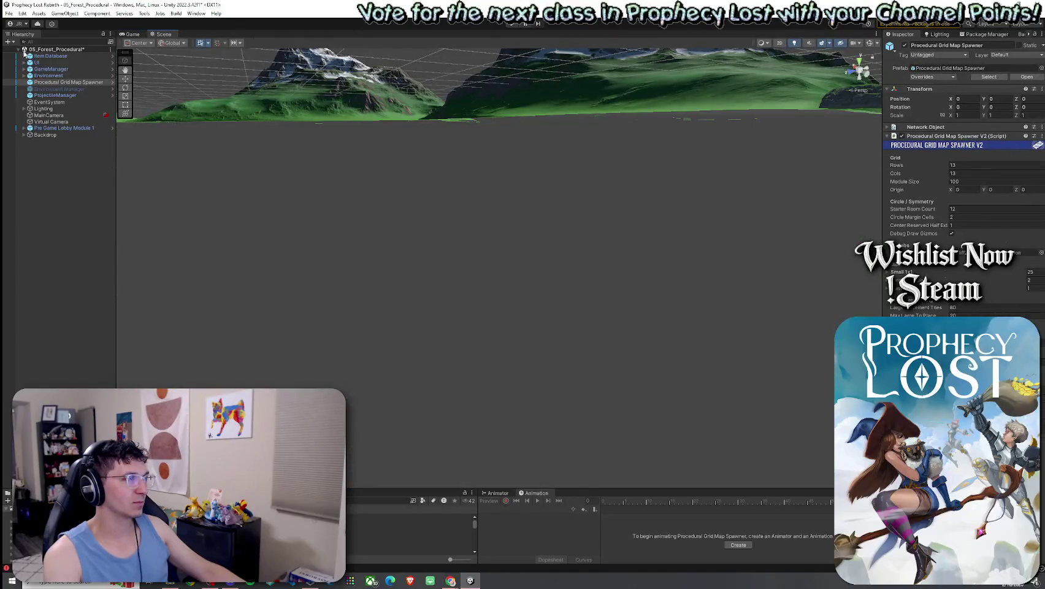
Step: Save the scene, enlarge the bottom panel and open the 1by 1 Map Modules folder
right_click(23, 53)
click(49, 35)
drag(552, 489, 553, 407)
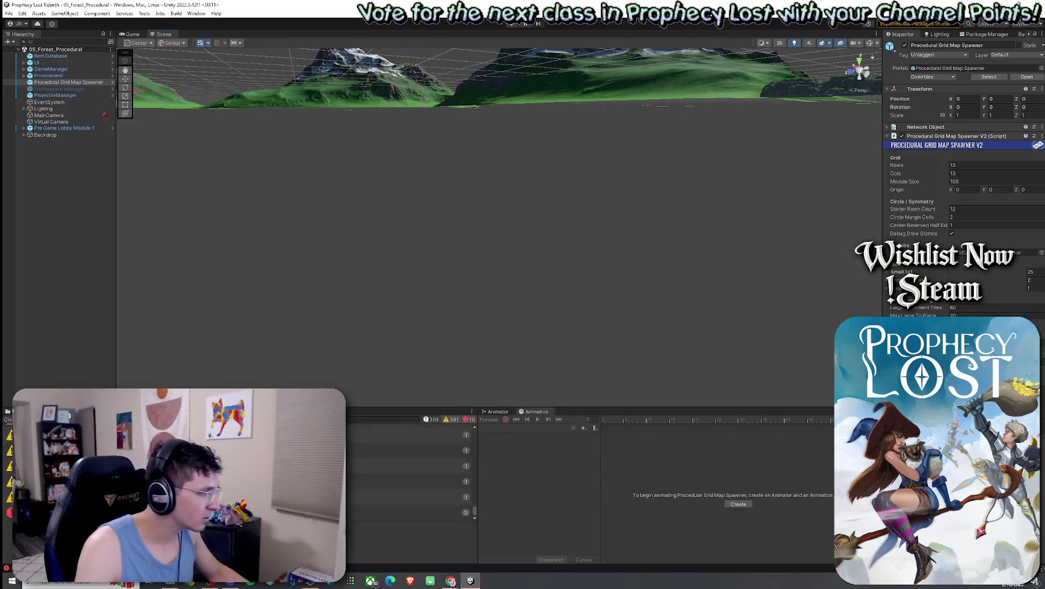
click(380, 419)
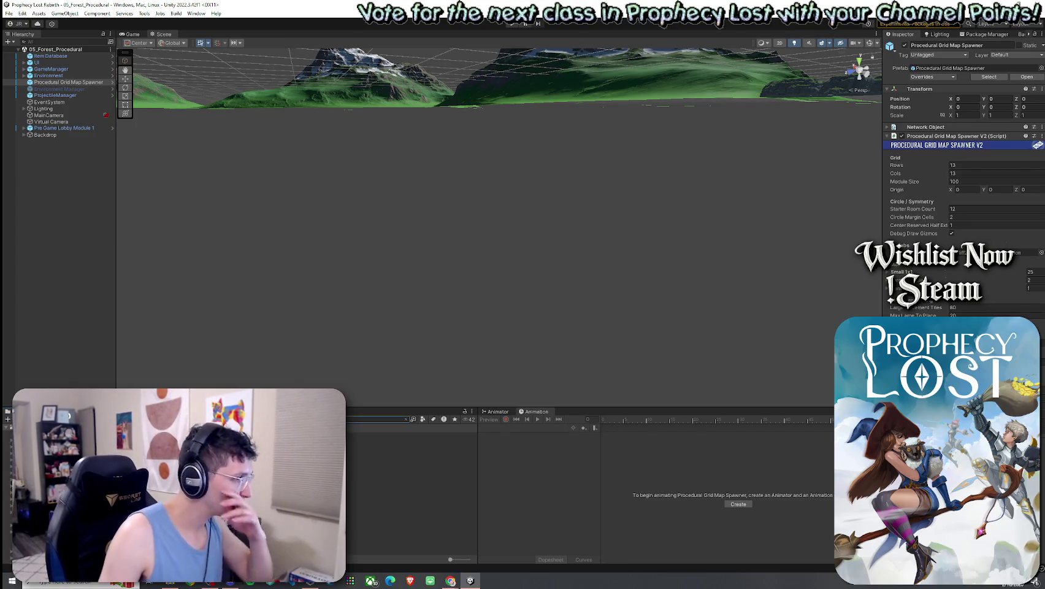
key(Escape)
double_click(368, 437)
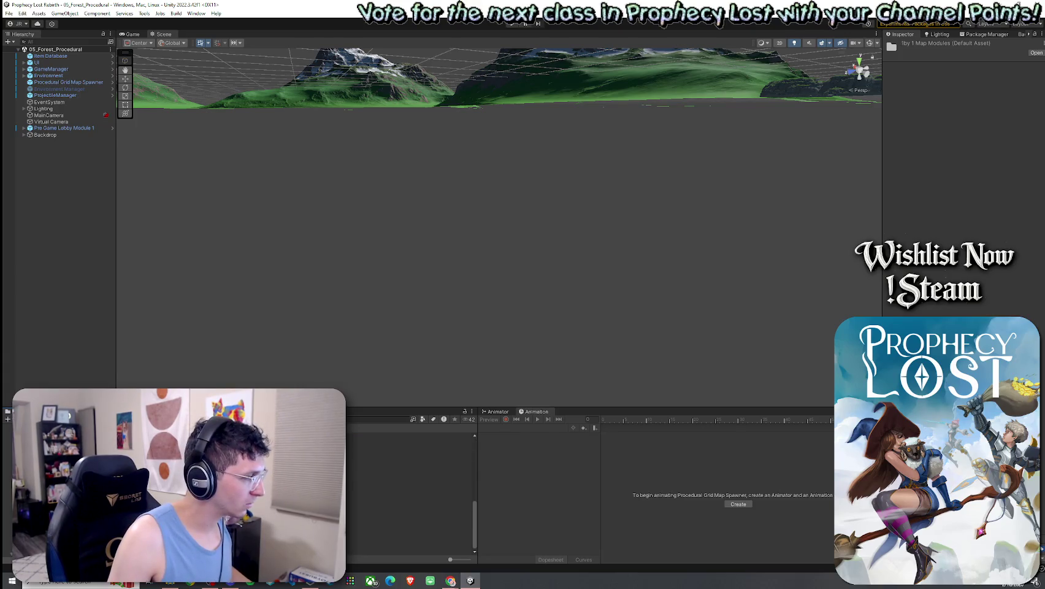
click(307, 442)
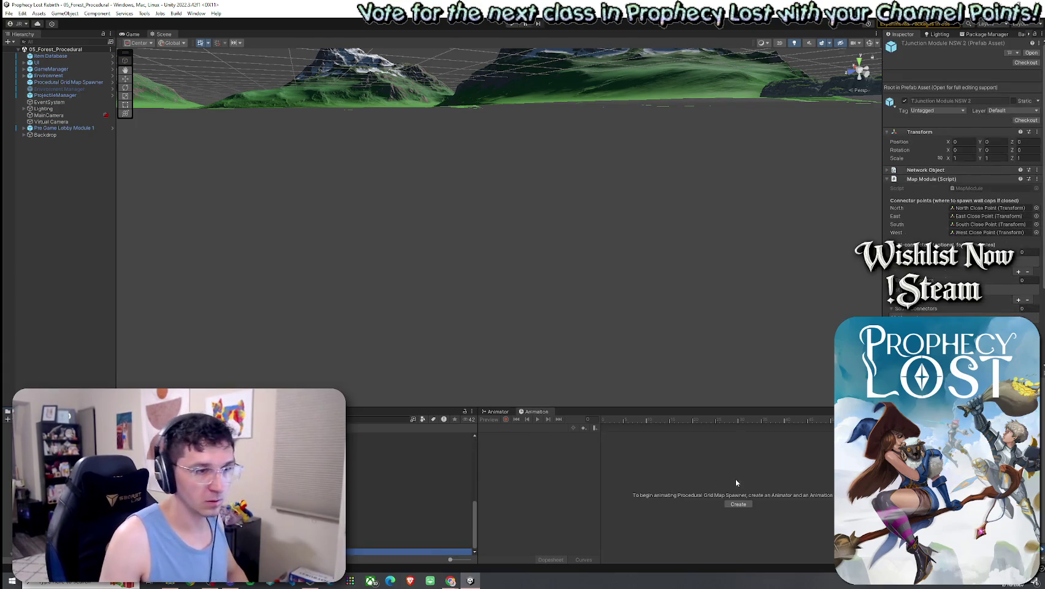
mouse_move(881, 283)
mouse_down()
mouse_move(717, 307)
mouse_move(684, 334)
mouse_up()
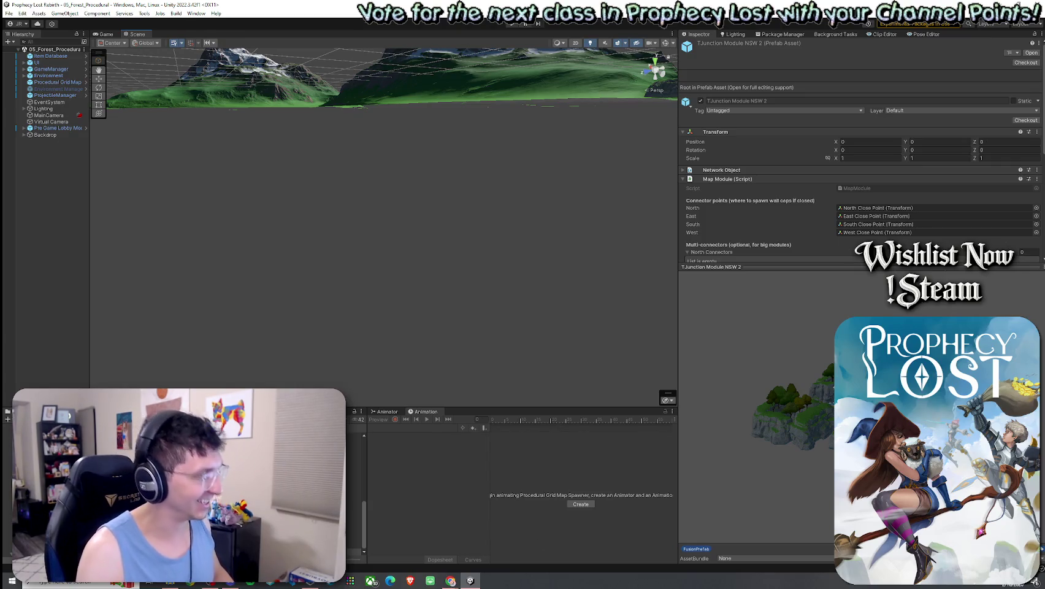
Step: Drag the TJunction Module NEW 2 prefab into the scene and frame its waterfall
click(354, 544)
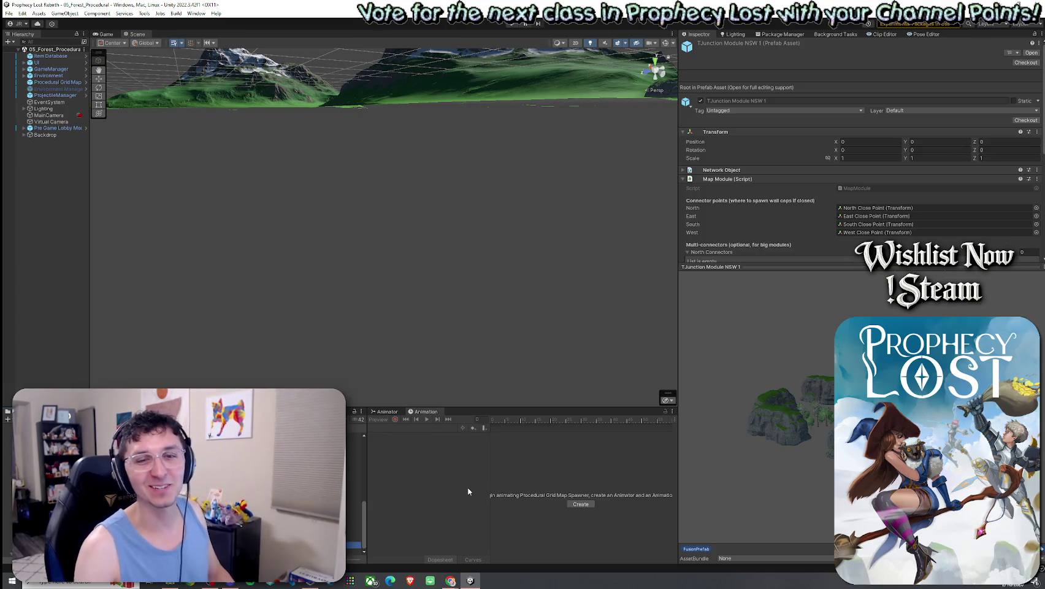
click(355, 538)
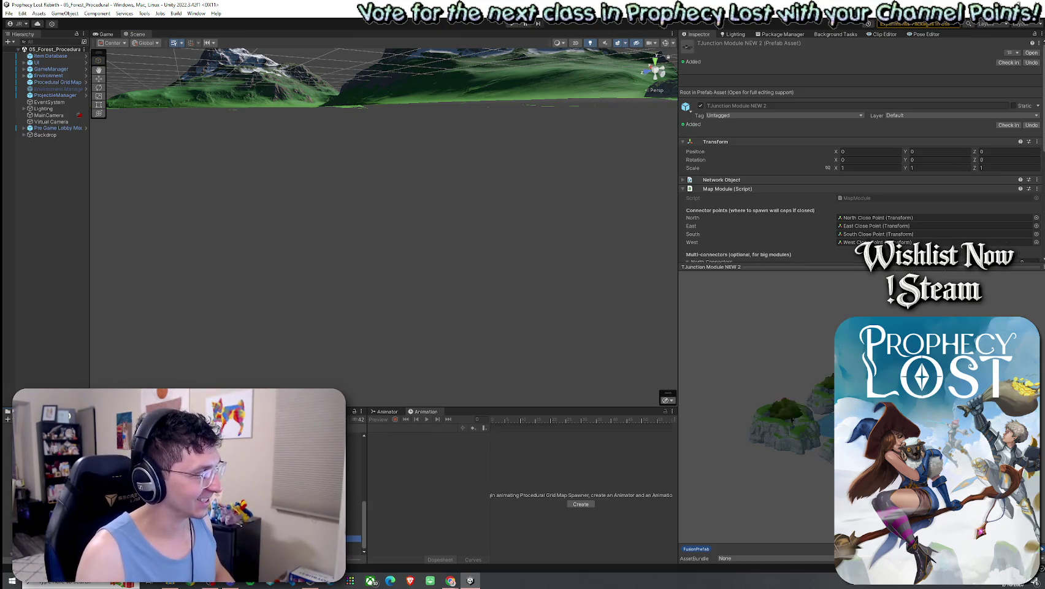
mouse_move(747, 471)
mouse_down()
mouse_move(847, 469)
mouse_move(774, 463)
mouse_up()
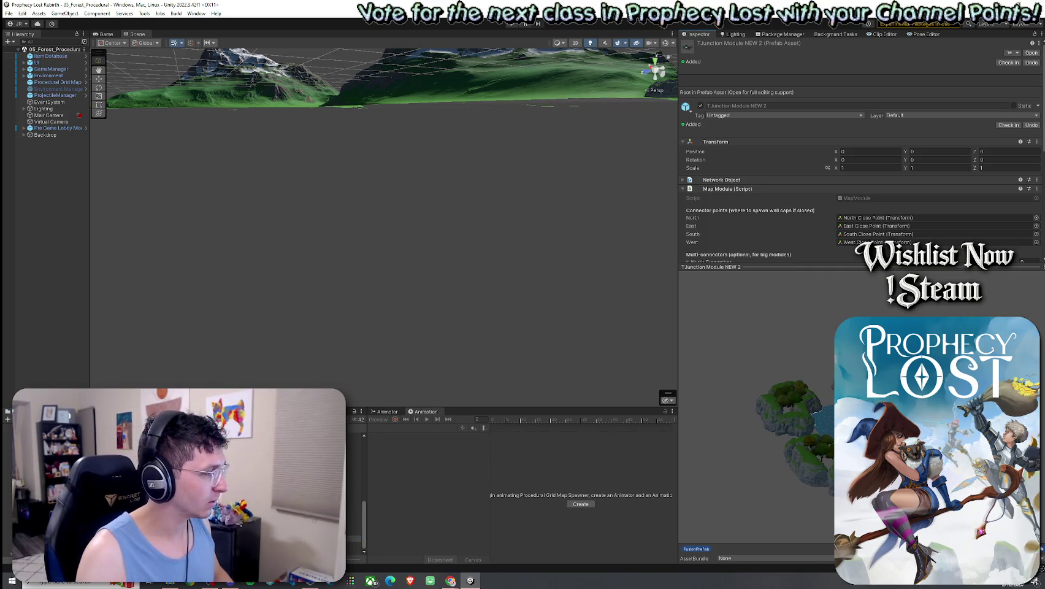
mouse_move(355, 538)
mouse_down()
mouse_move(175, 331)
mouse_move(182, 298)
mouse_up()
key(f)
key(f)
scroll(87, 335, up, 6)
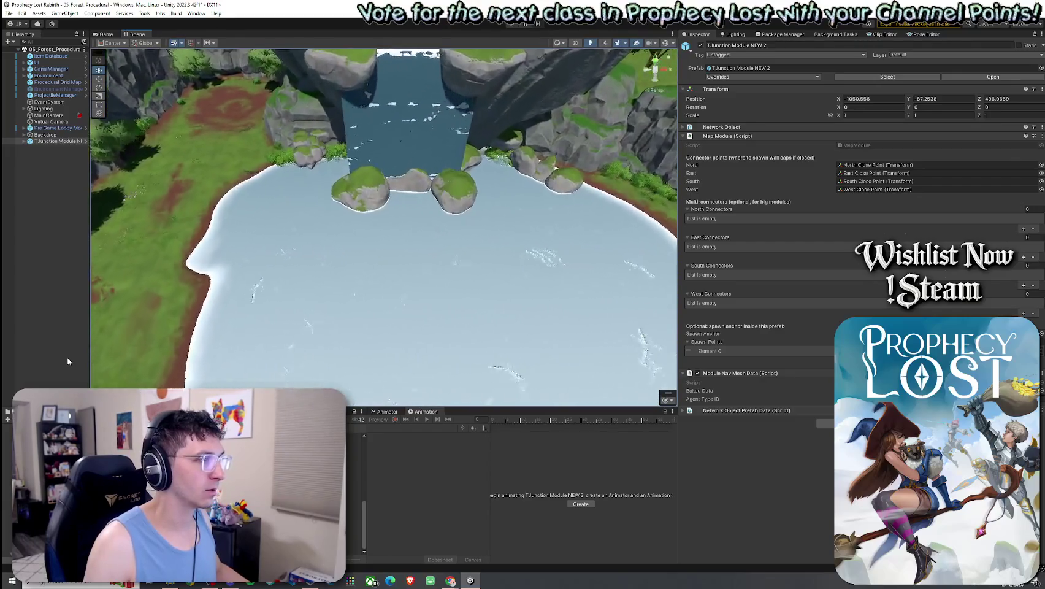
Step: Scale the three WaterFall_Cloud particle systems under Waterfall 1 down to 0.8557673
click(24, 141)
click(56, 207)
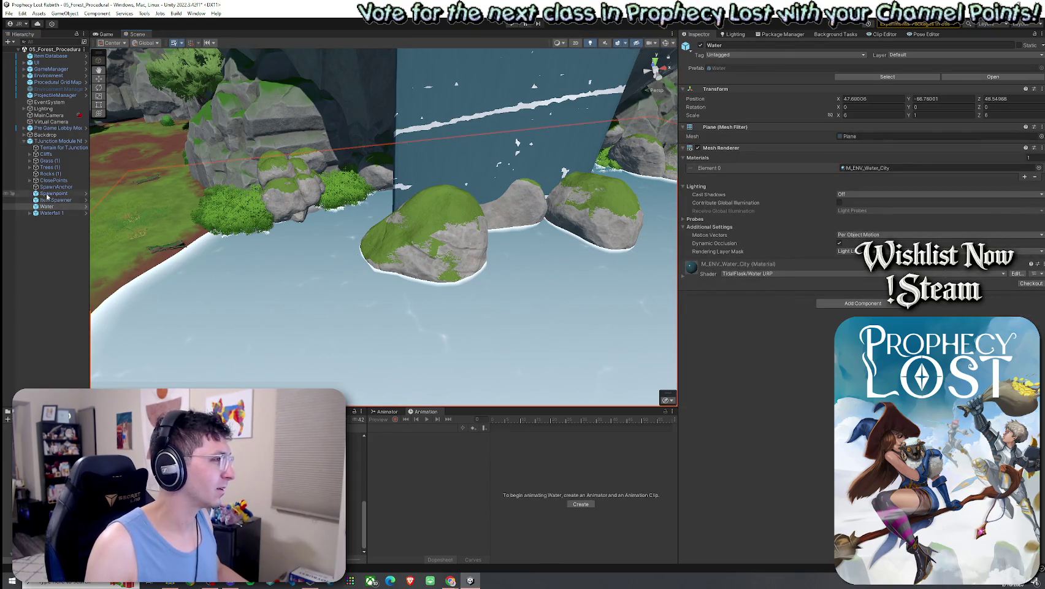
click(30, 213)
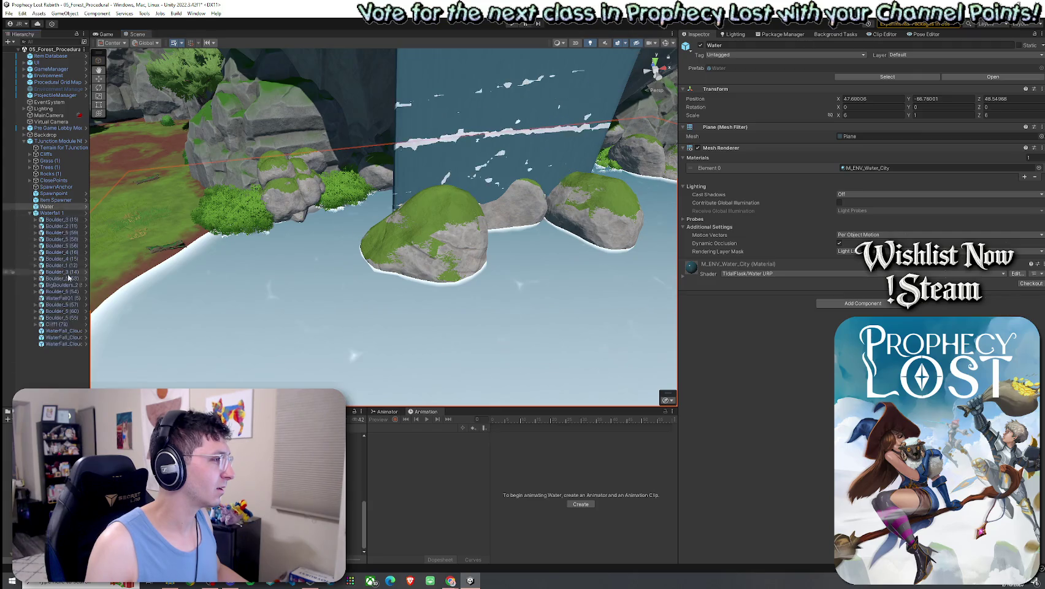
click(74, 331)
click(77, 352)
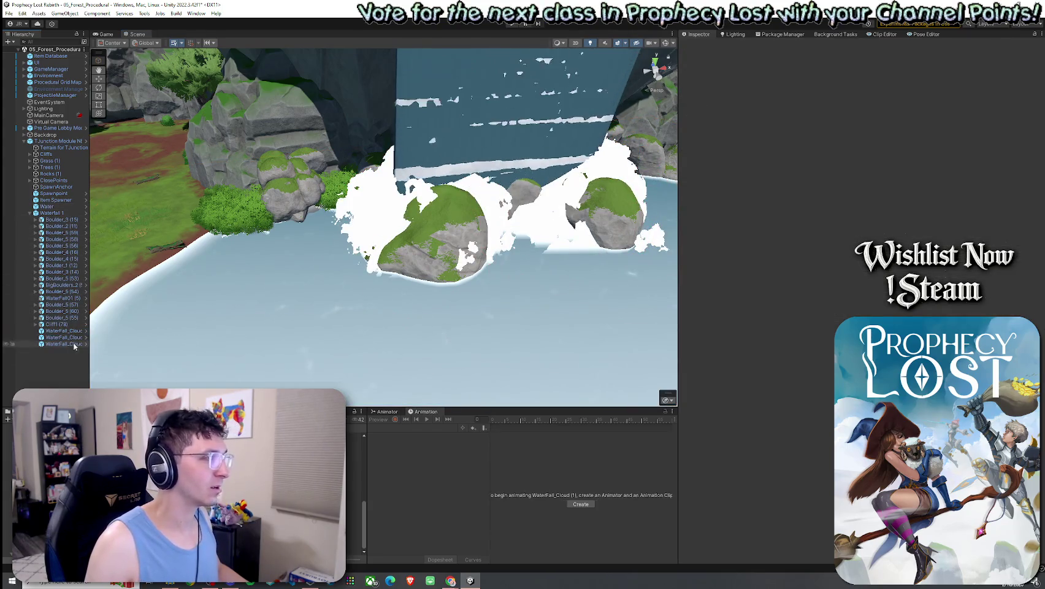
shift+click(76, 345)
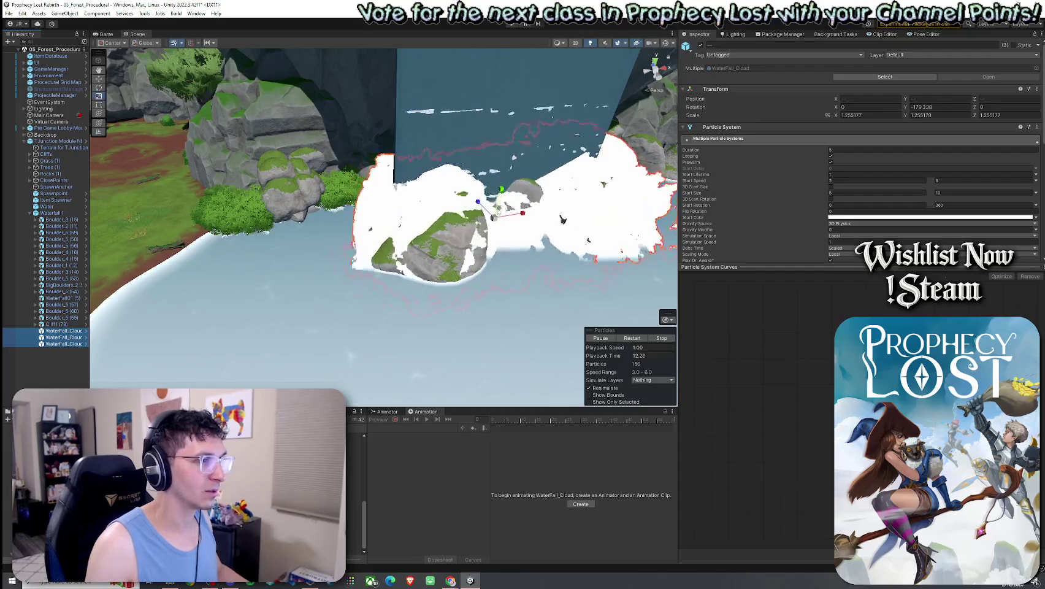
mouse_move(493, 217)
mouse_down()
mouse_move(394, 225)
mouse_move(331, 251)
mouse_move(278, 248)
mouse_move(285, 237)
mouse_move(267, 233)
mouse_move(265, 248)
mouse_up()
Step: Shrink the left boulder, Boulder_5 (54), and switch to rotating it
click(324, 256)
click(61, 291)
key(e)
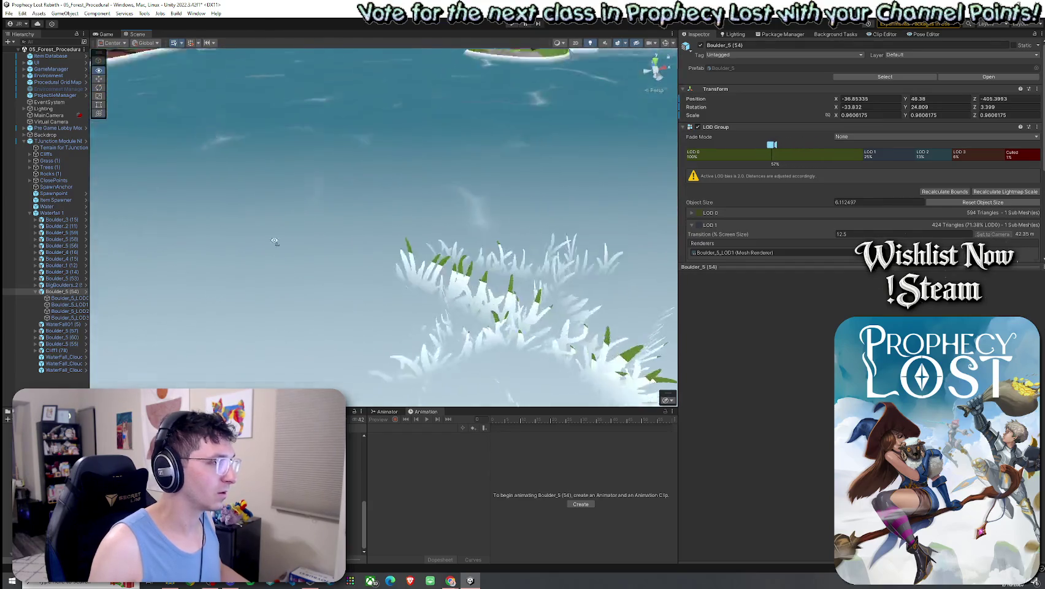
Step: Raise Boulder_5 (54) slightly with the Move tool
key(f)
key(w)
mouse_move(371, 169)
mouse_down()
mouse_move(333, 149)
mouse_move(368, 160)
mouse_up()
Step: Scale the right boulder, Boulder_4 (16), down to about 1.23
click(455, 192)
scroll(456, 193, down, 3)
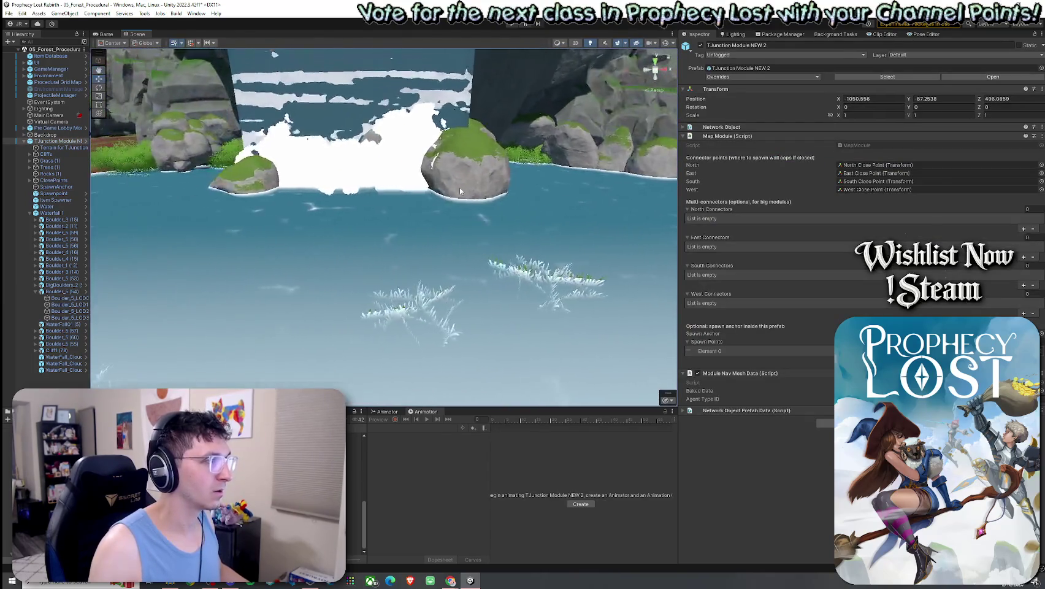
click(456, 193)
key(r)
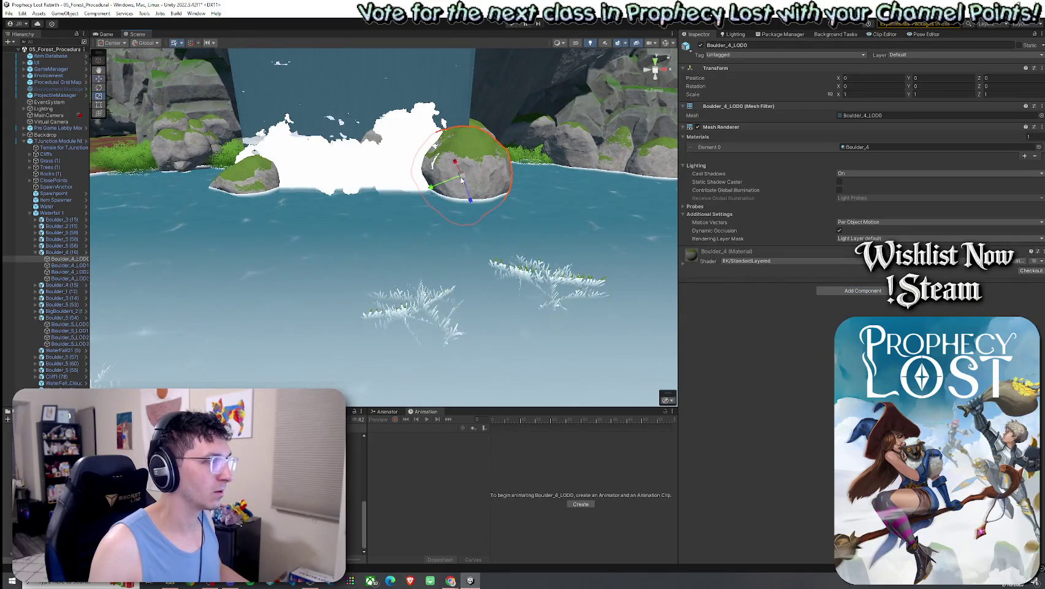
click(79, 252)
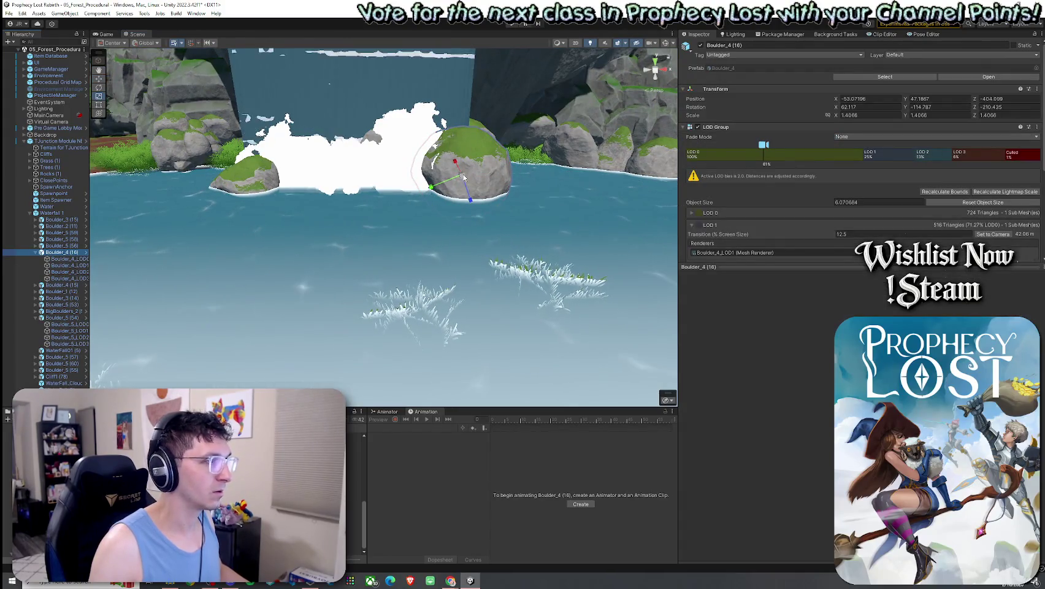
drag(464, 177, 460, 178)
scroll(466, 164, up, 10)
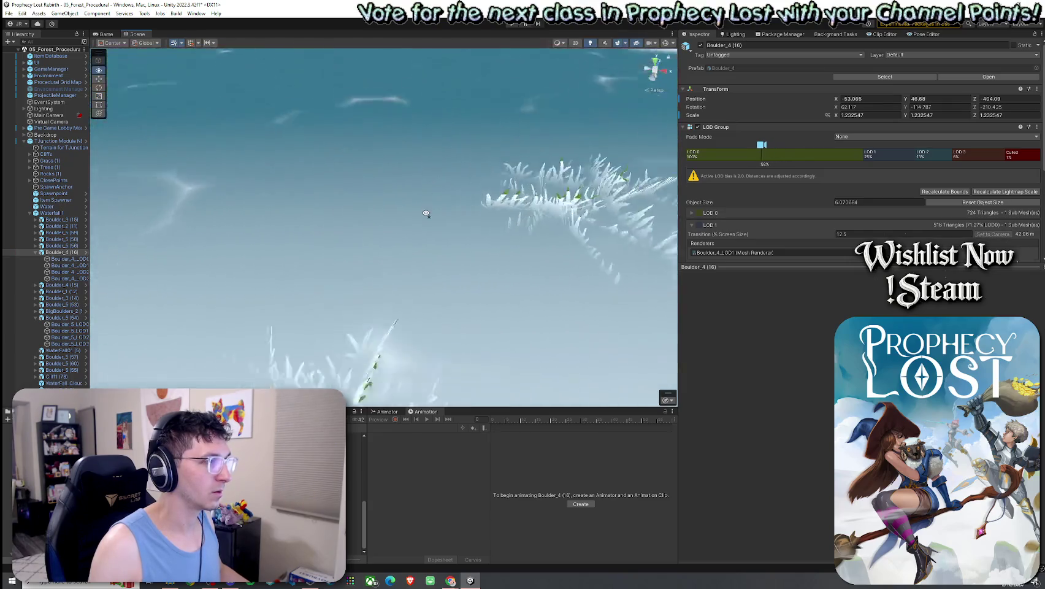
scroll(431, 126, down, 5)
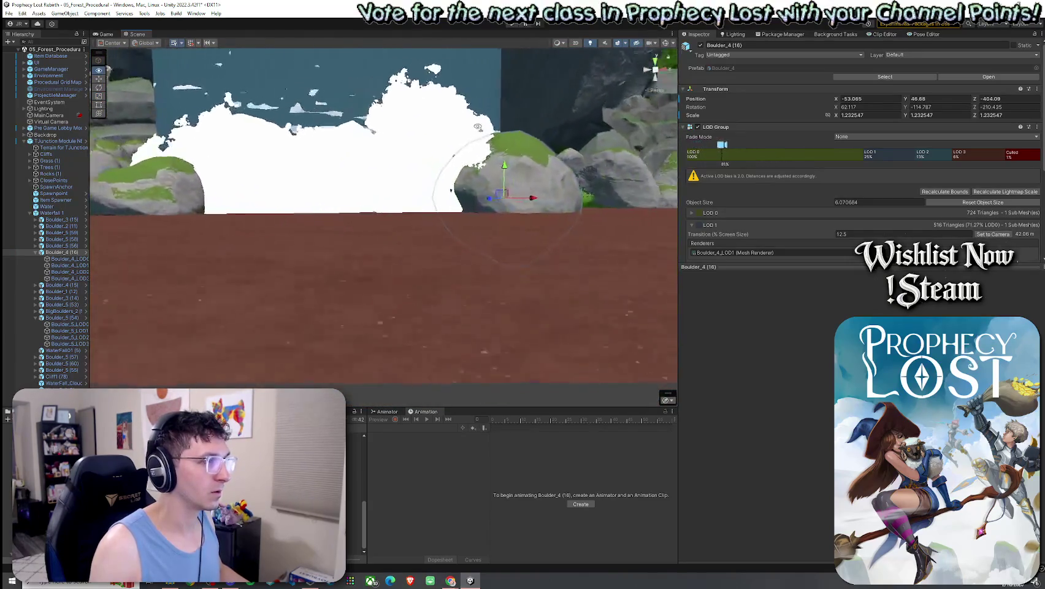
Step: Fly the view toward the boulder and select a WaterFall_Cloud particle object
key(Up)
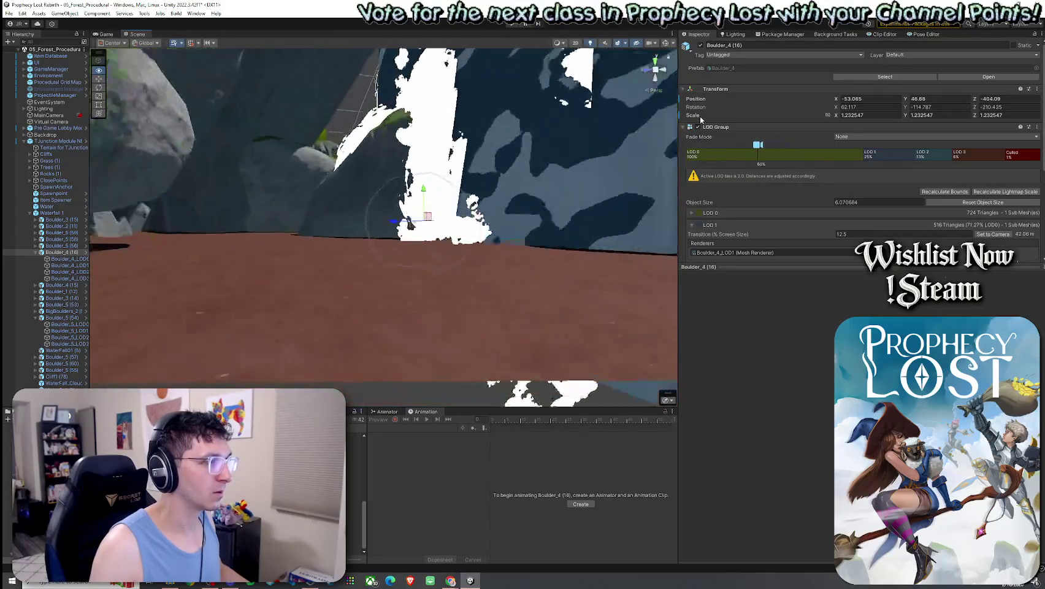
key(Up)
key(Up)
key(Up)
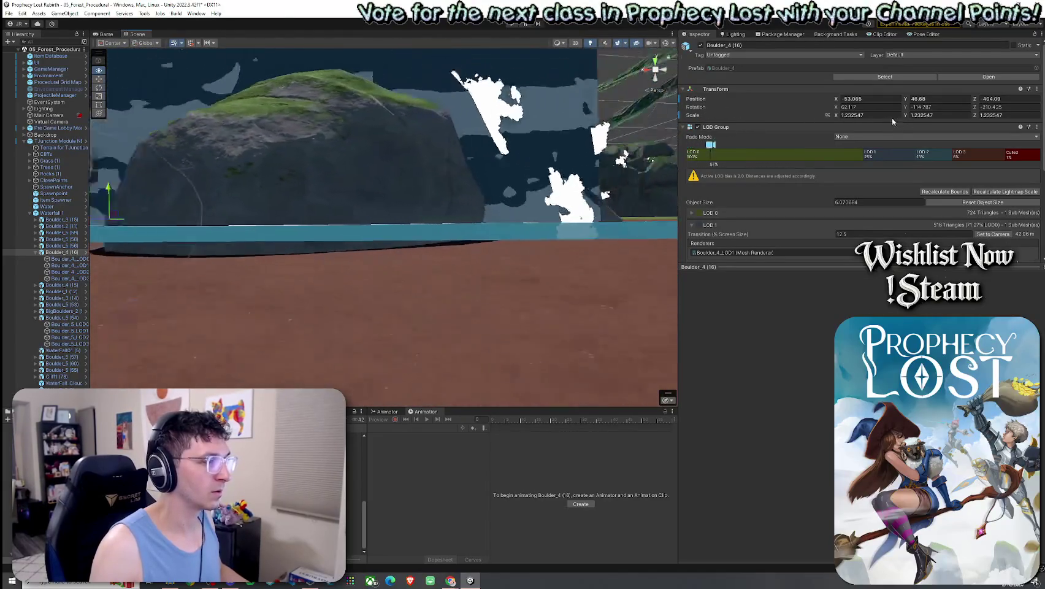
scroll(507, 145, down, 10)
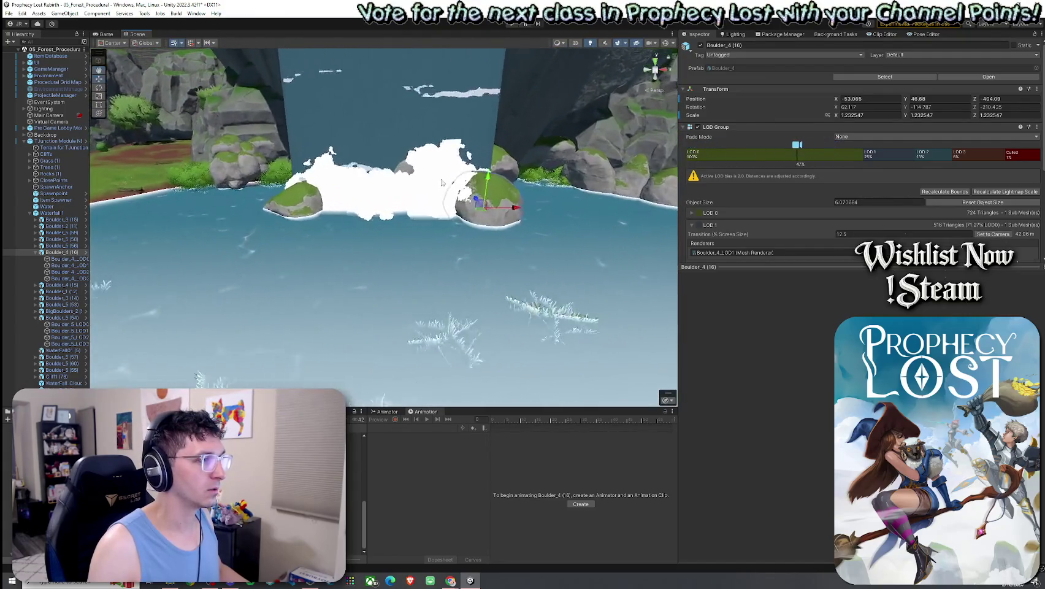
click(368, 178)
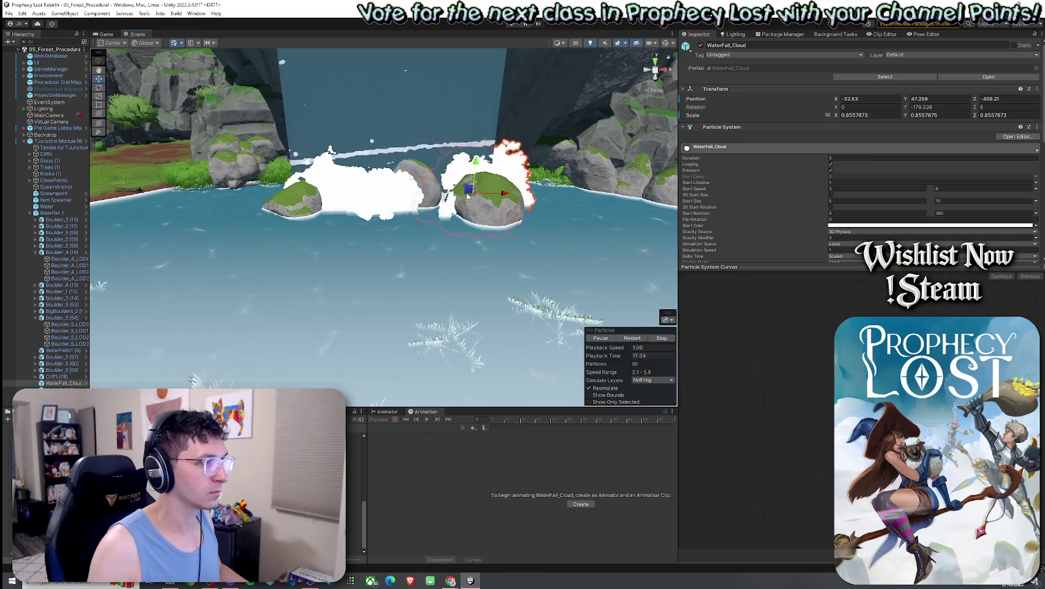
Step: Duplicate WaterFall_Cloud as WaterFall_Cloud (2) and move it between the boulders
key(ctrl+d)
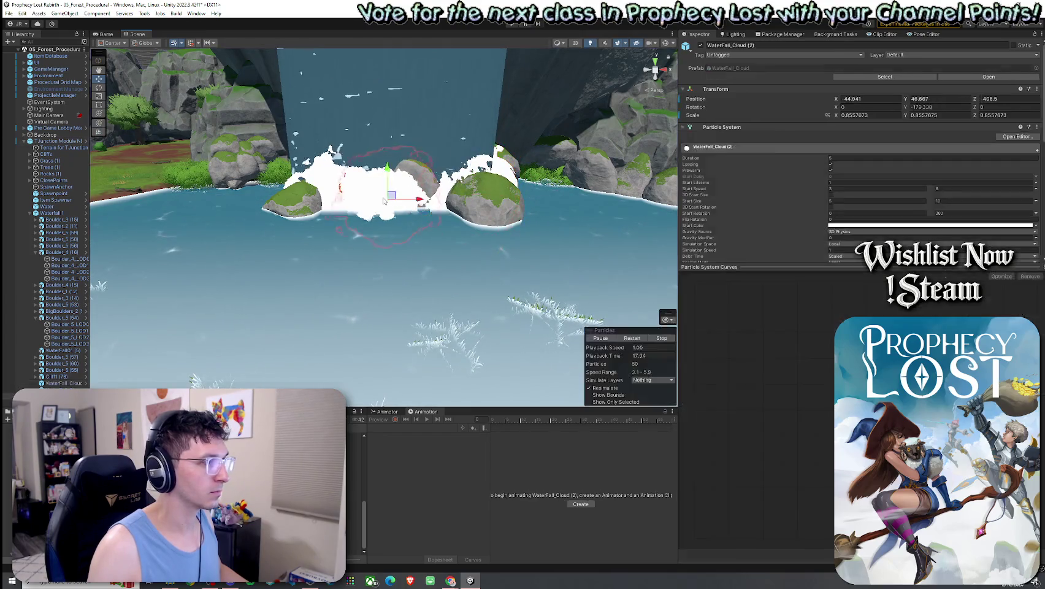
drag(485, 193, 396, 200)
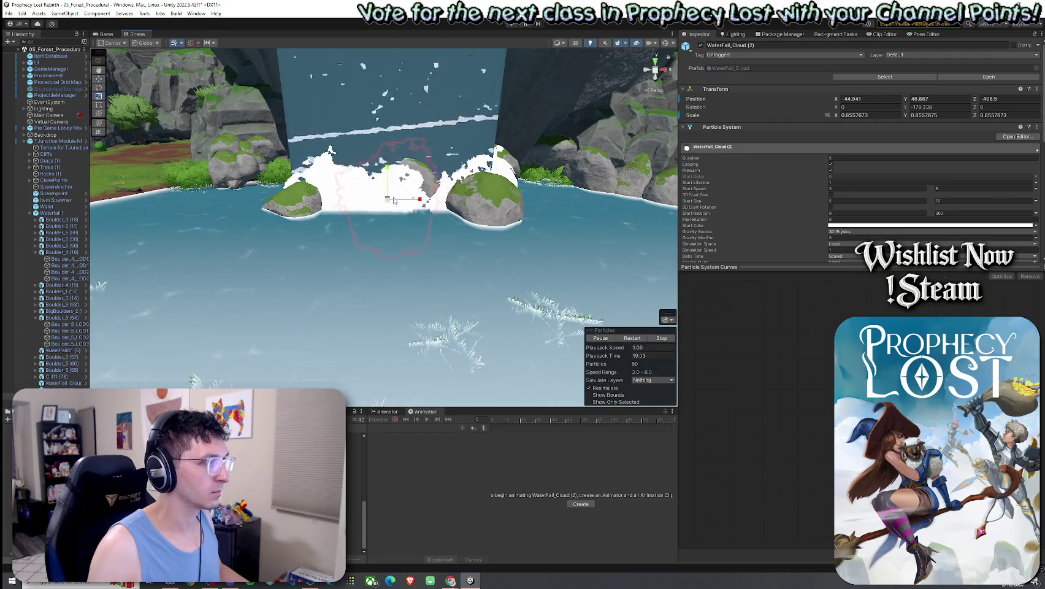
key(f)
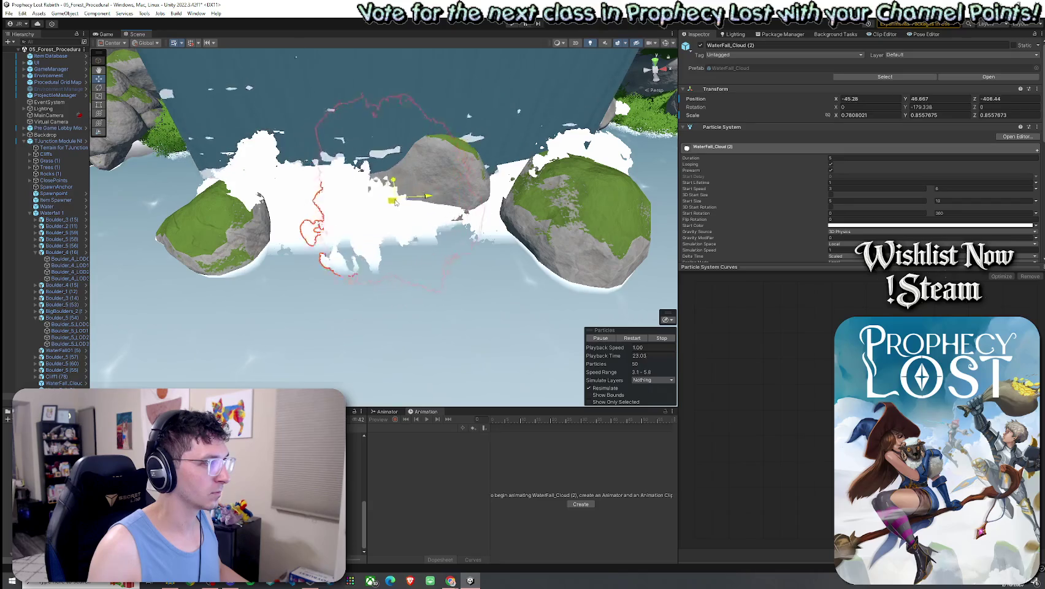
Step: Shift WaterFall_Cloud (1) toward the left boulder, then deselect everything
click(297, 202)
click(297, 202)
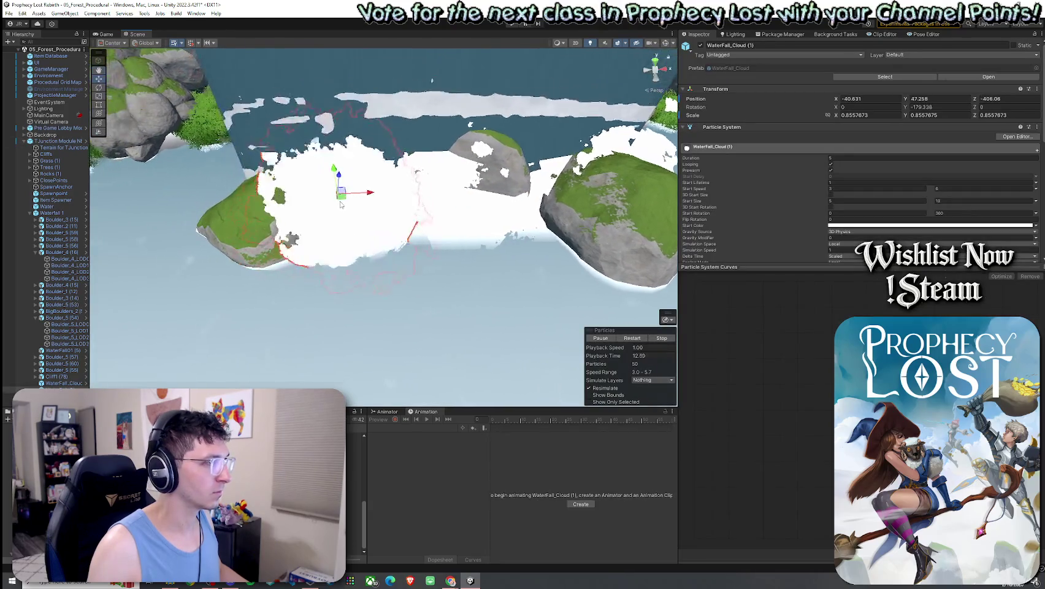
drag(340, 204, 313, 188)
scroll(308, 192, down, 10)
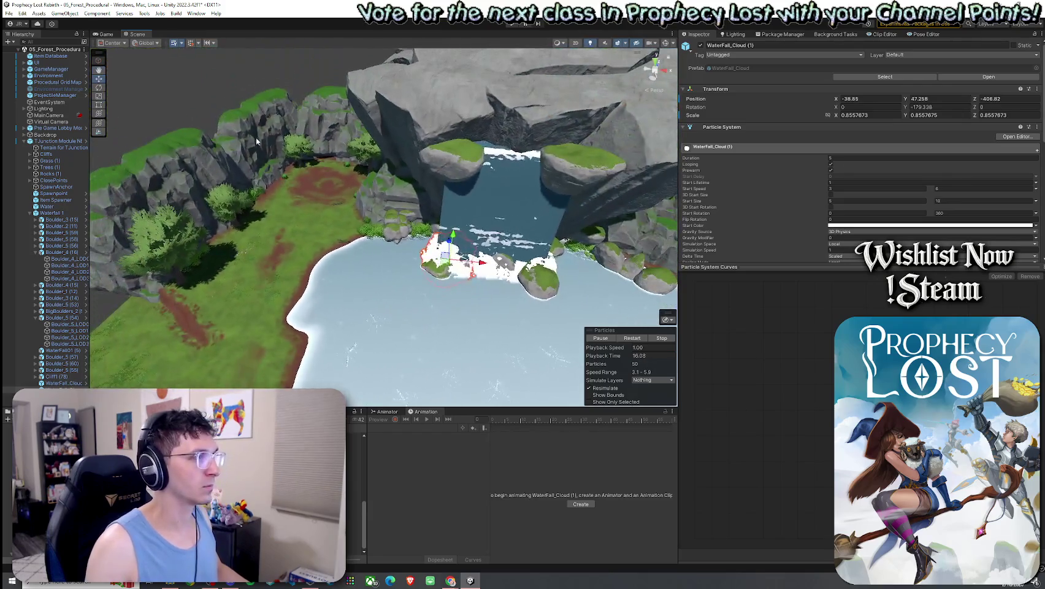
click(216, 127)
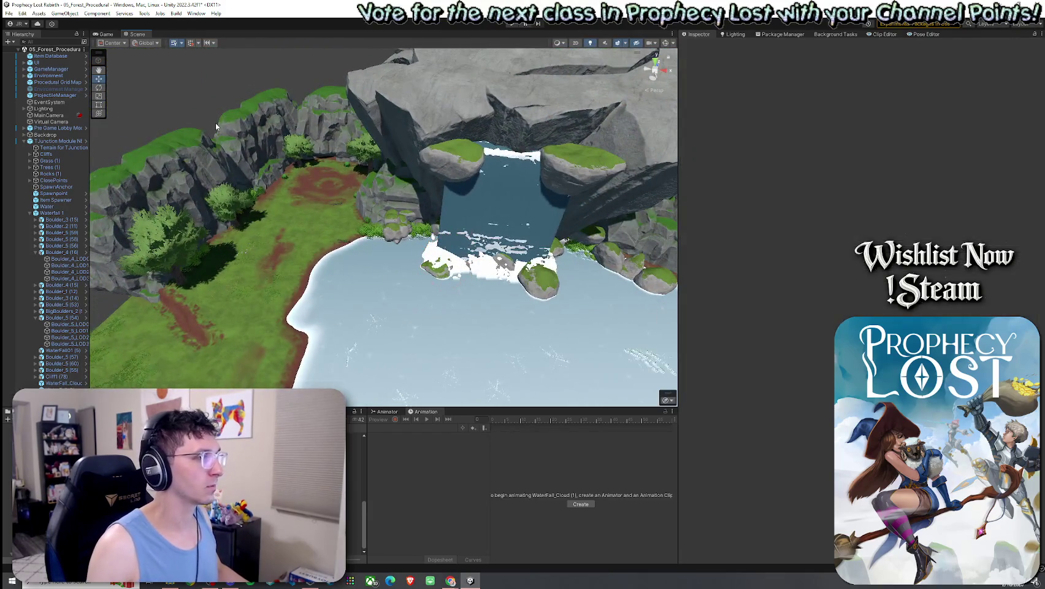
Step: Close the Overrides popup, orbit over the lake and collapse Waterfall 1's children
click(8, 13)
key(Escape)
mouse_move(258, 202)
mouse_down()
mouse_move(279, 228)
mouse_move(520, 131)
mouse_move(381, 136)
mouse_move(453, 125)
mouse_up()
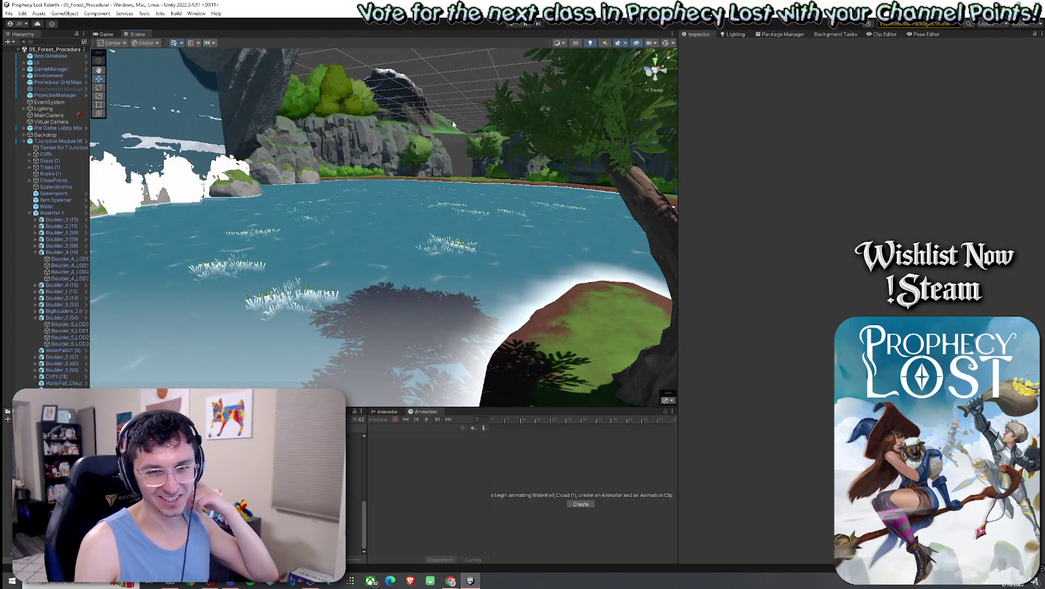
mouse_move(452, 124)
mouse_down()
mouse_move(362, 215)
mouse_move(305, 227)
mouse_up()
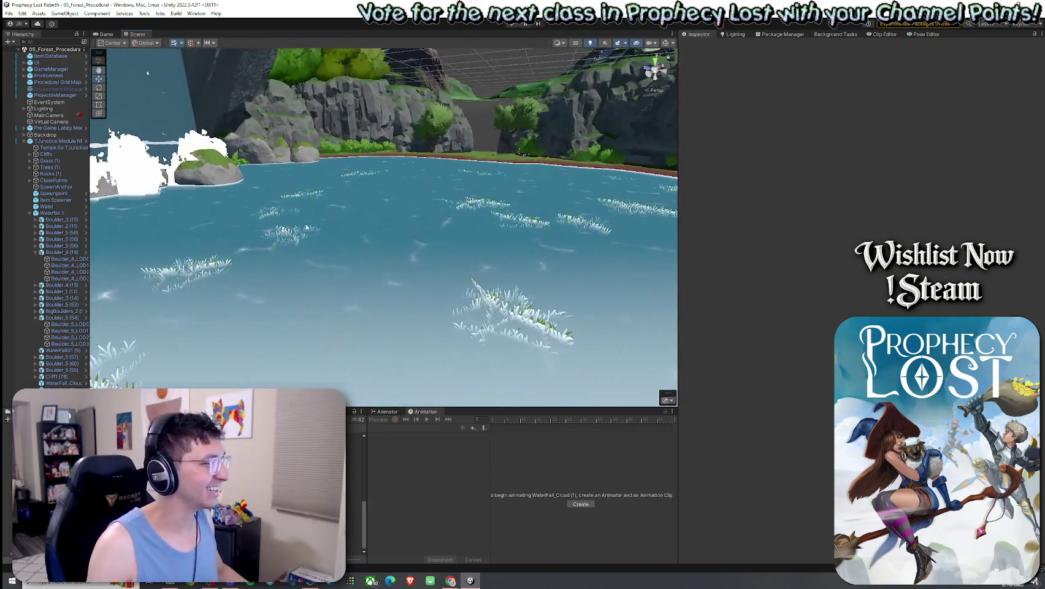
click(30, 213)
Step: Apply all TJunction Module NEW 2 overrides to its prefab, frame the module and save
click(61, 141)
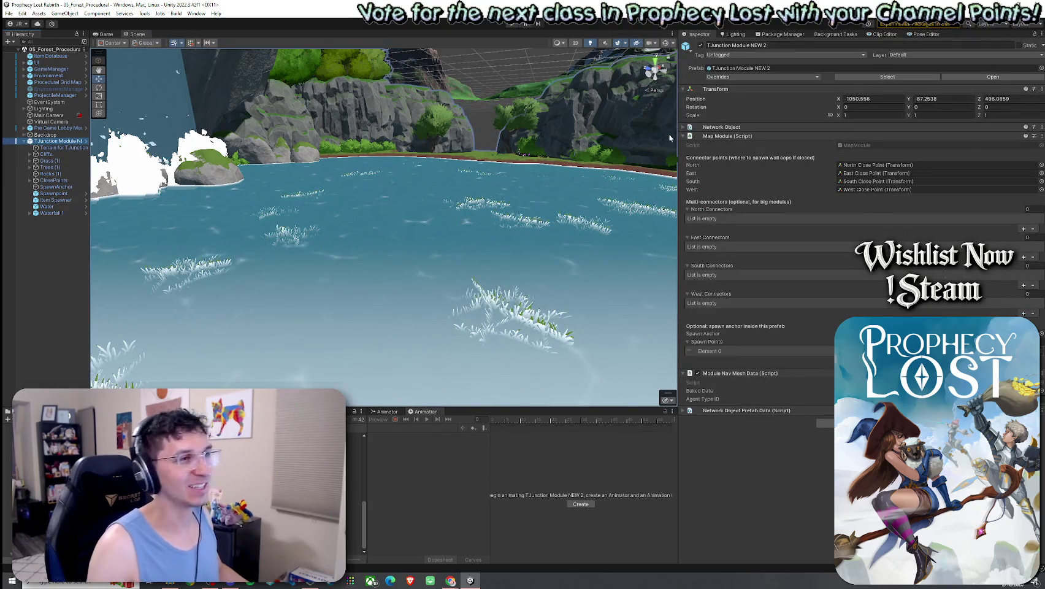
click(785, 78)
click(810, 224)
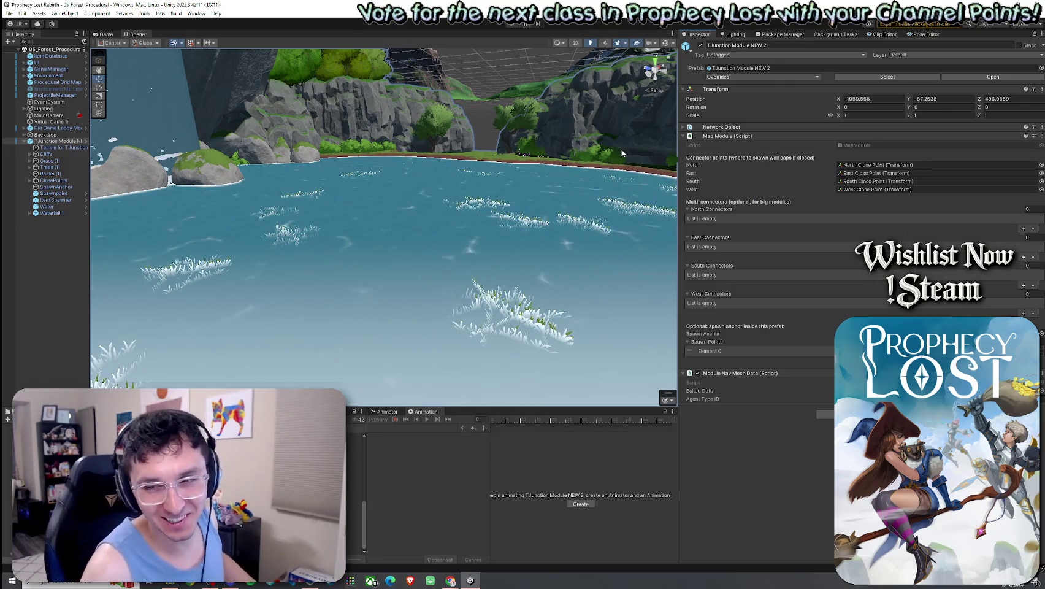
key(f)
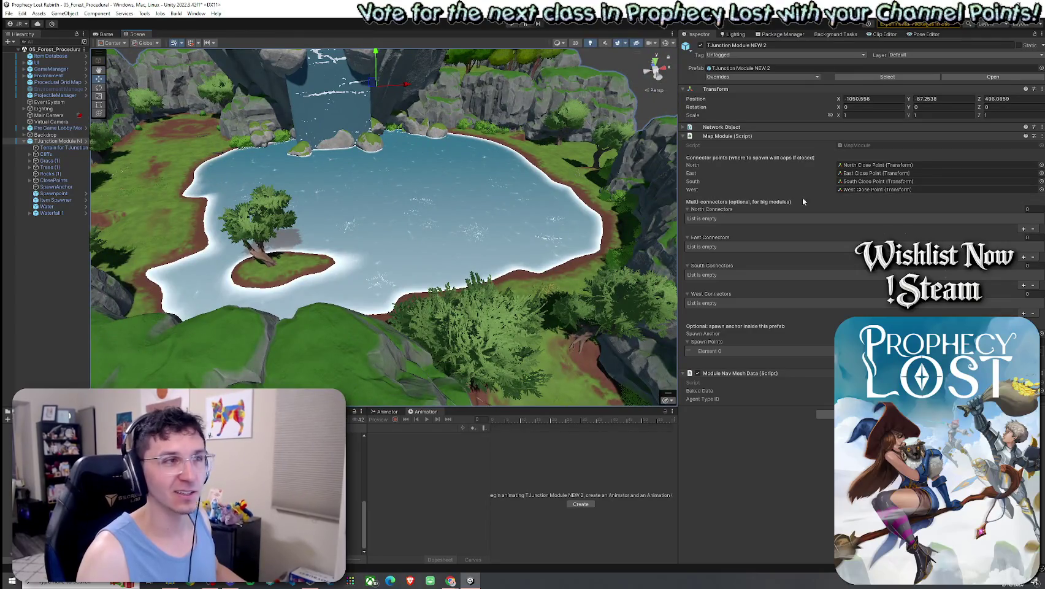
mouse_move(589, 246)
mouse_down()
mouse_move(522, 251)
mouse_move(564, 248)
mouse_move(540, 242)
mouse_up()
click(9, 13)
click(28, 54)
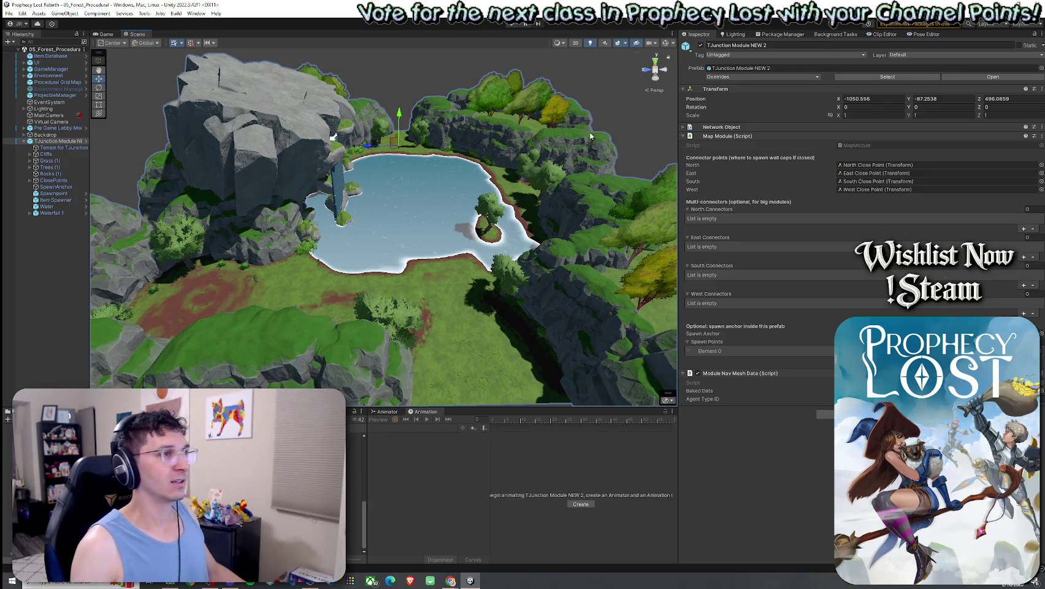
Step: Delete the TJunction Module NEW 2 instance from the scene and save
click(748, 78)
click(802, 142)
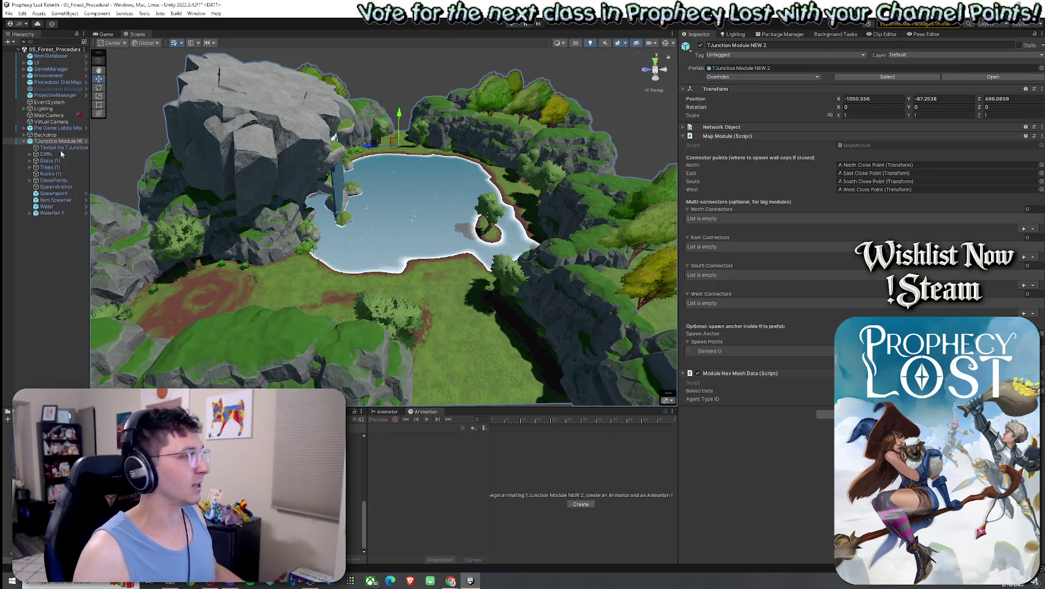
click(58, 141)
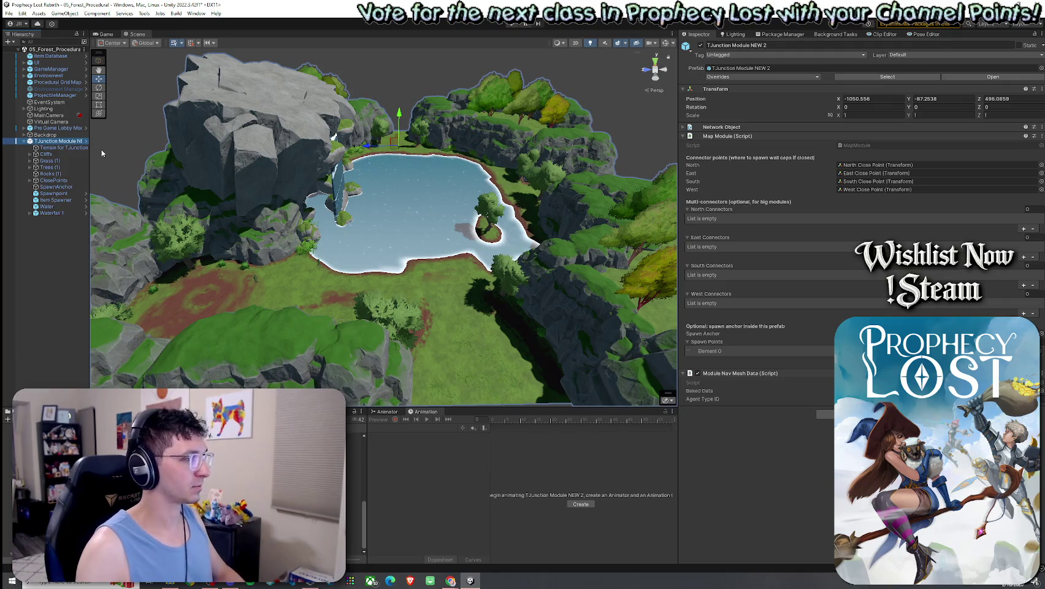
key(Delete)
click(10, 13)
click(37, 41)
Step: Enter play mode and enlarge the Game view's width and height
click(103, 33)
drag(677, 67, 896, 68)
drag(706, 410, 706, 481)
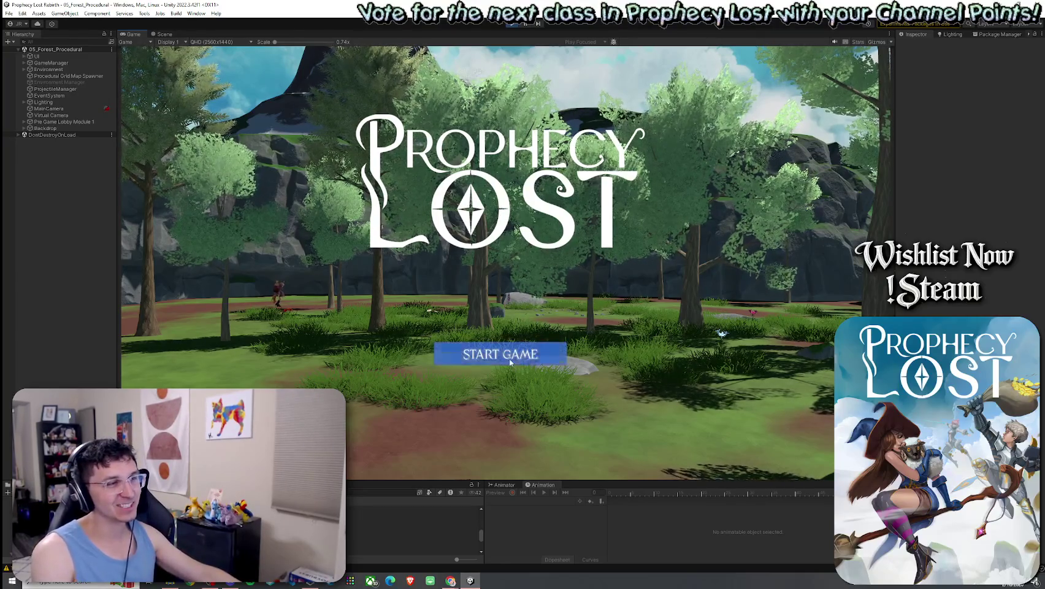
Step: Start a game session and walk the character onto the island and into the water
click(555, 354)
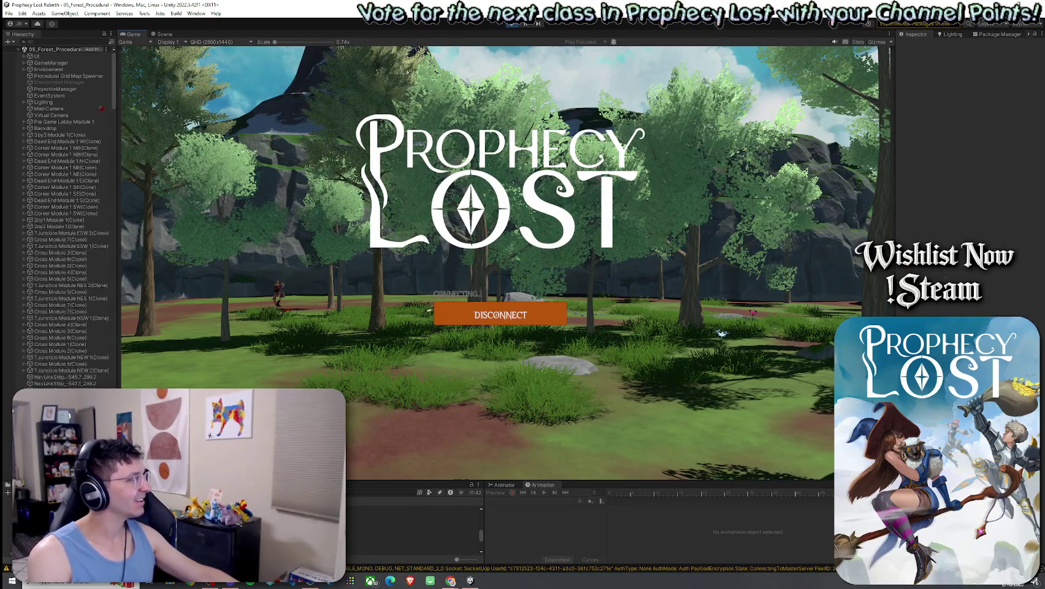
key(w)
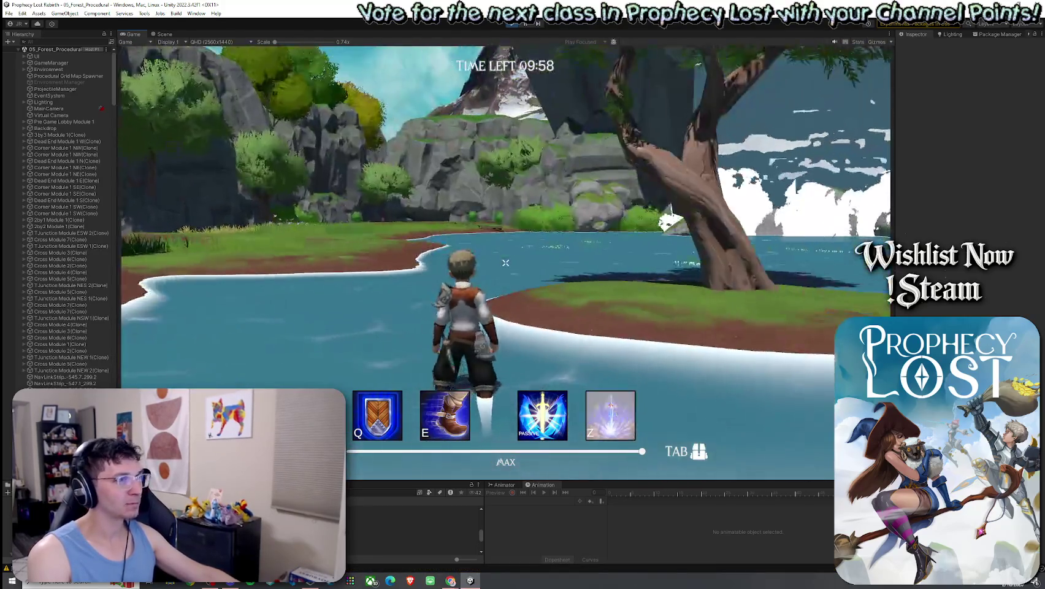
key(w)
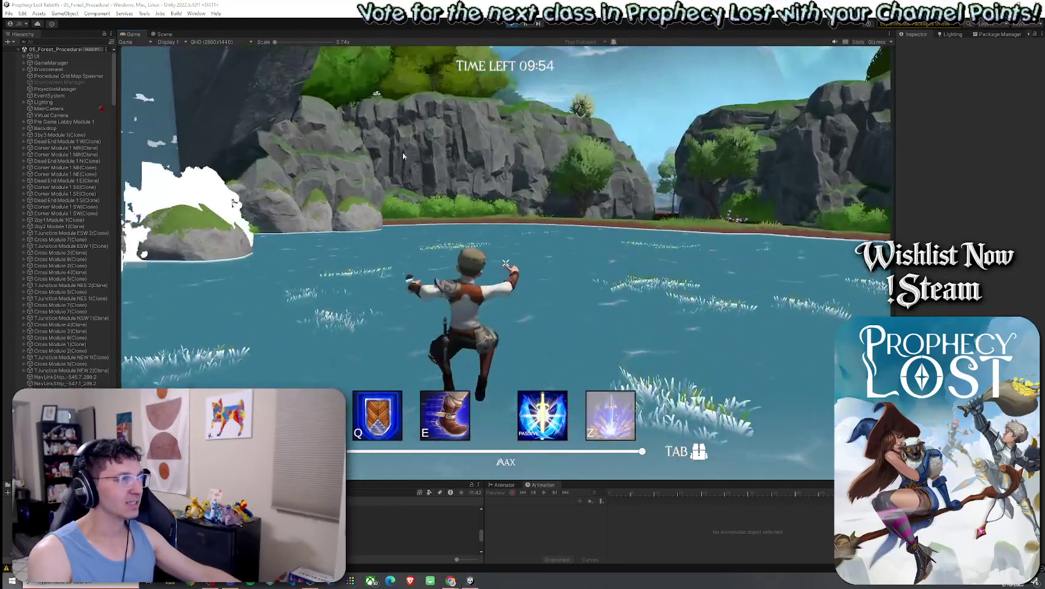
Step: Orbit the generated forest map in the Scene view, frame the corner module, and enlarge the Project panel
key(ctrl+1)
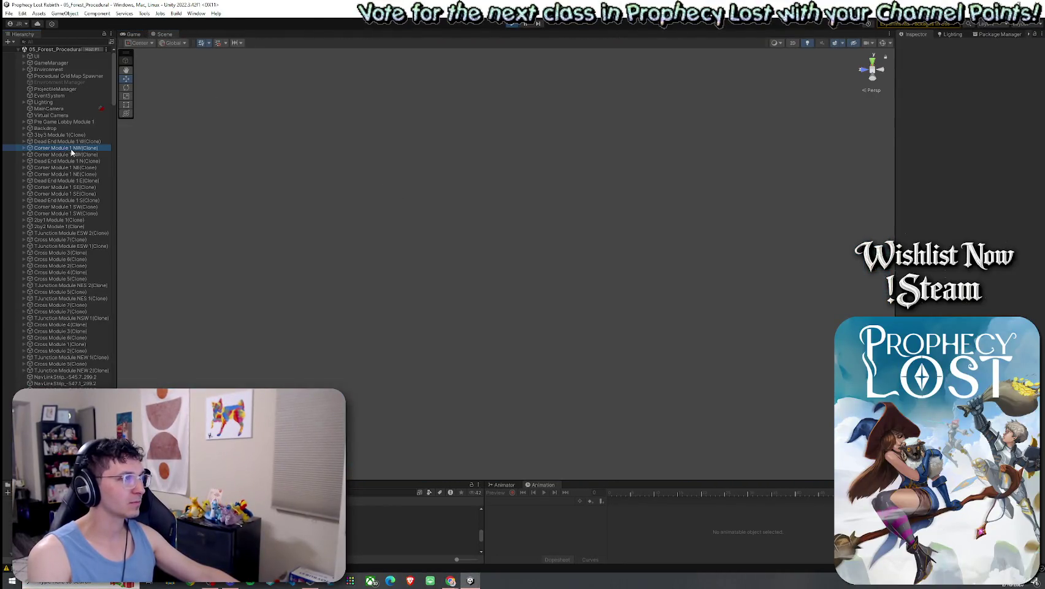
mouse_move(439, 248)
mouse_down()
mouse_move(544, 236)
mouse_move(802, 273)
mouse_move(674, 215)
mouse_move(584, 142)
mouse_move(650, 178)
mouse_up()
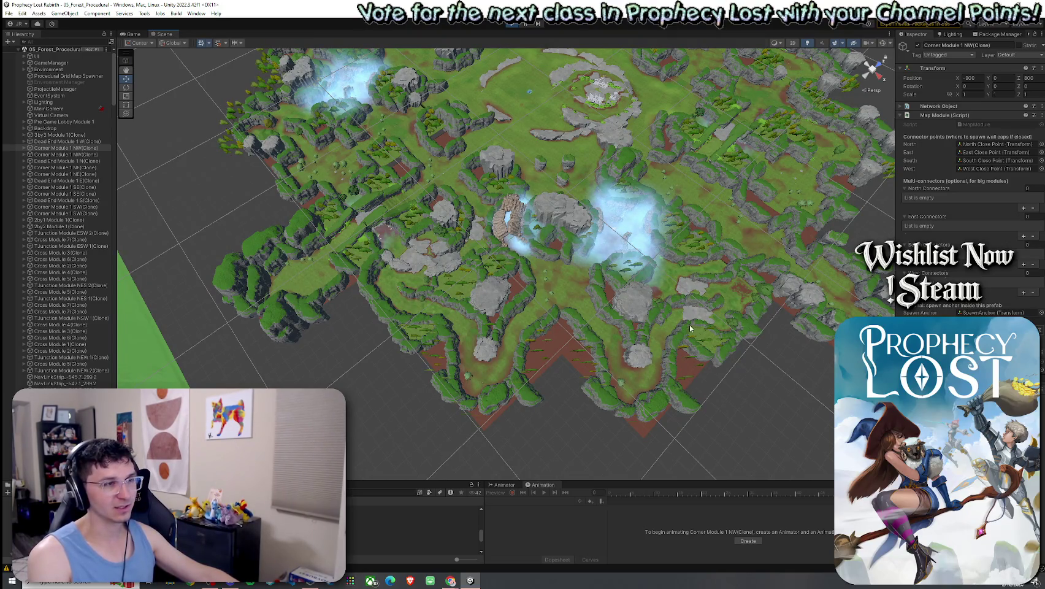
mouse_move(449, 367)
mouse_down()
mouse_move(403, 278)
mouse_move(309, 320)
mouse_move(471, 345)
mouse_up()
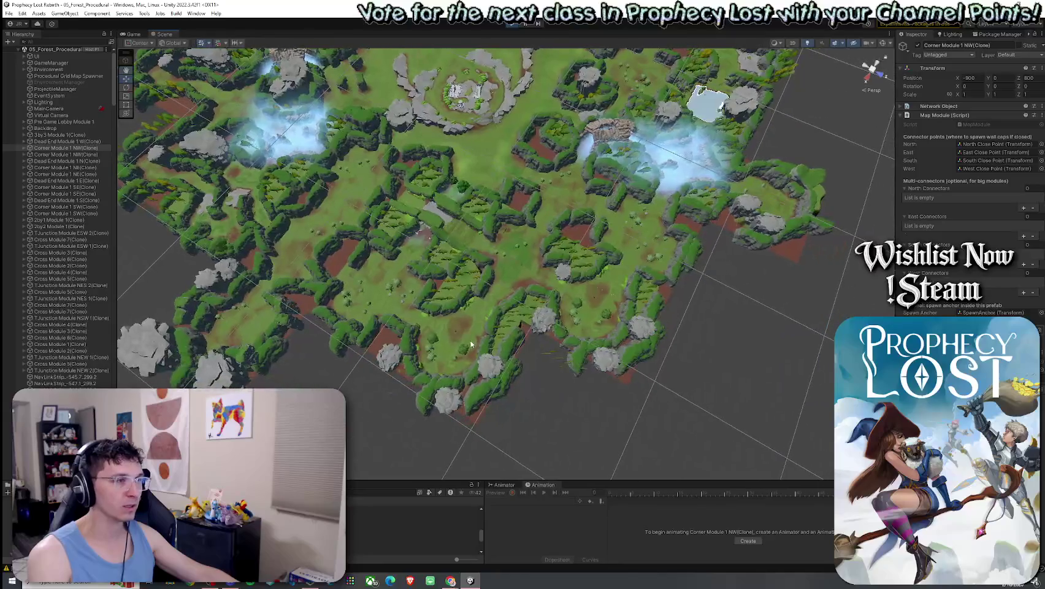
mouse_move(499, 293)
mouse_down()
mouse_move(559, 267)
mouse_move(431, 273)
mouse_up()
key(f)
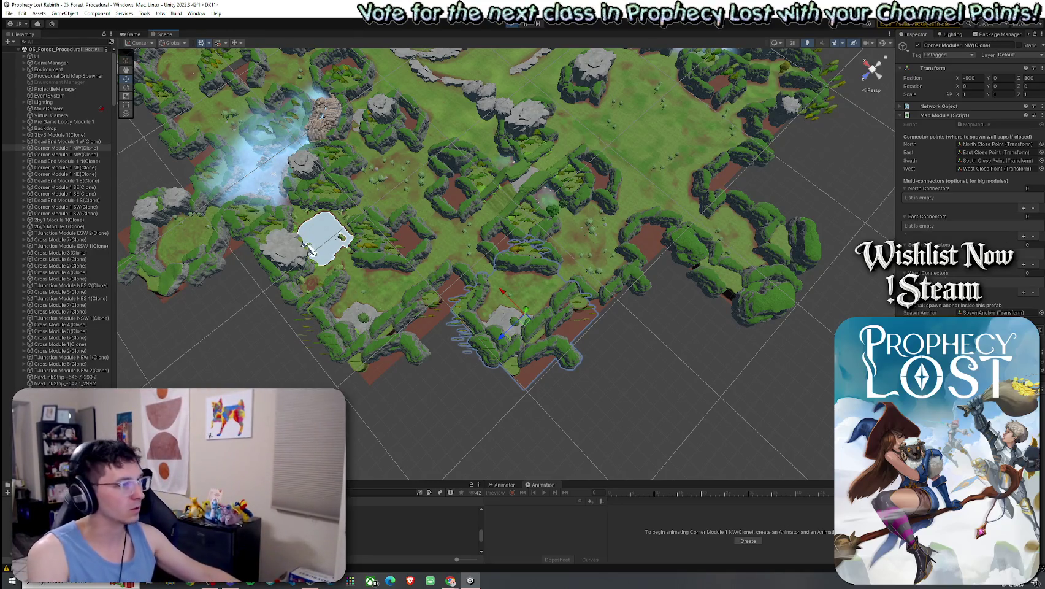
drag(276, 481, 251, 288)
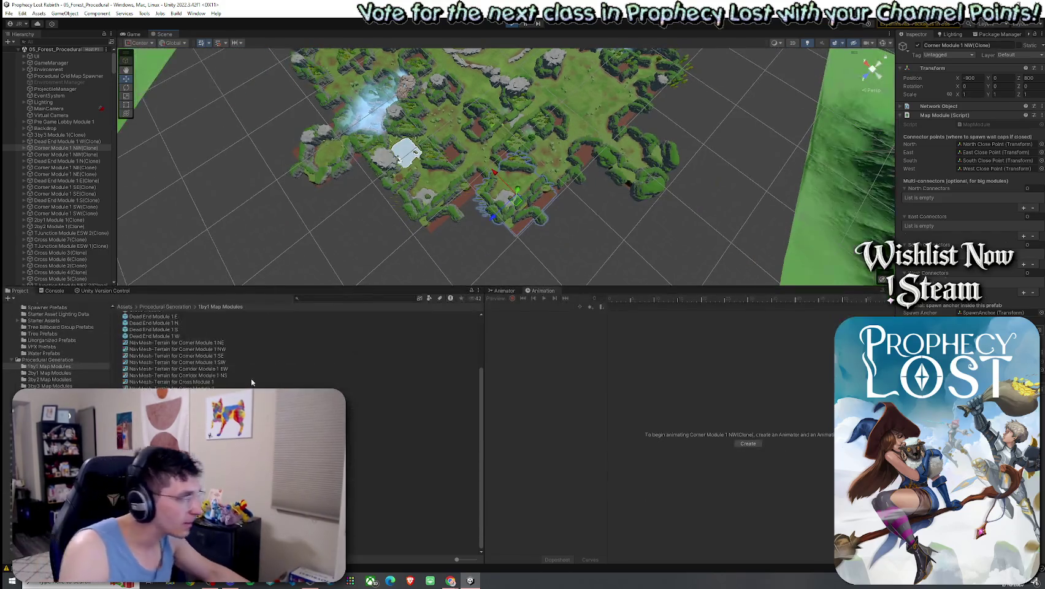
Step: Select the four Corner Module prefabs and make the scene view larger
click(182, 334)
shift+click(185, 315)
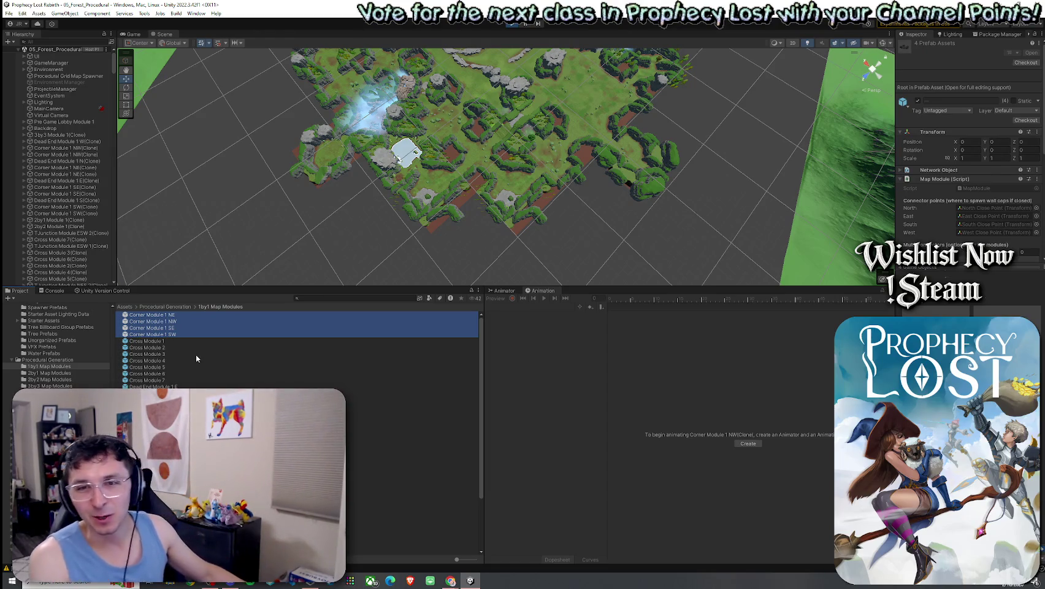
mouse_move(320, 293)
mouse_down()
mouse_move(319, 390)
mouse_move(296, 300)
mouse_move(308, 266)
mouse_move(386, 274)
mouse_move(365, 251)
mouse_up()
scroll(422, 287, up, 3)
drag(438, 391, 438, 489)
drag(454, 356, 508, 362)
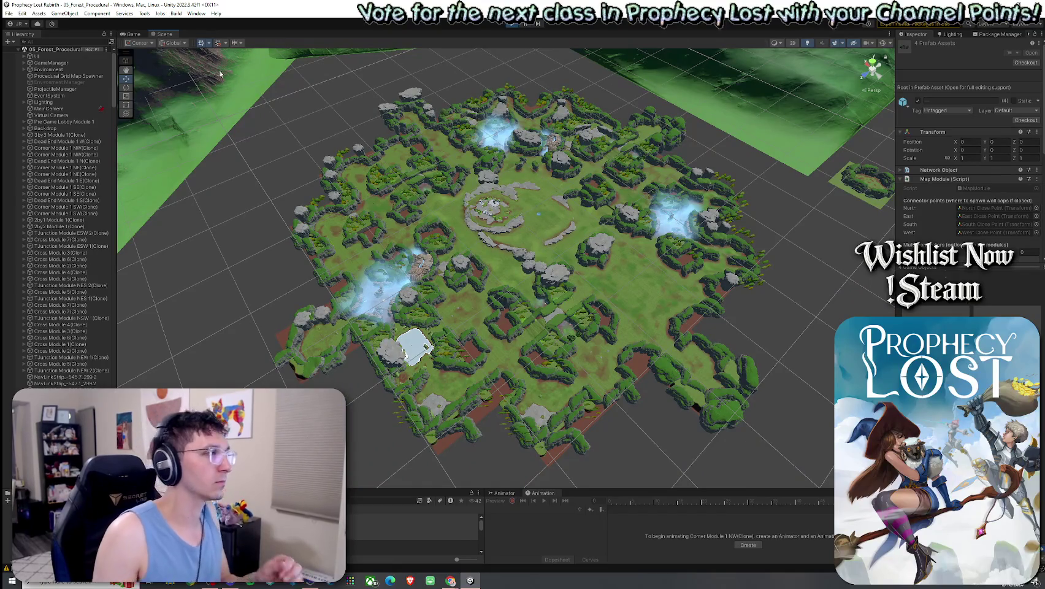
Step: Try File > Save, run the character toward the waterfall, then stop play mode
click(9, 13)
click(62, 54)
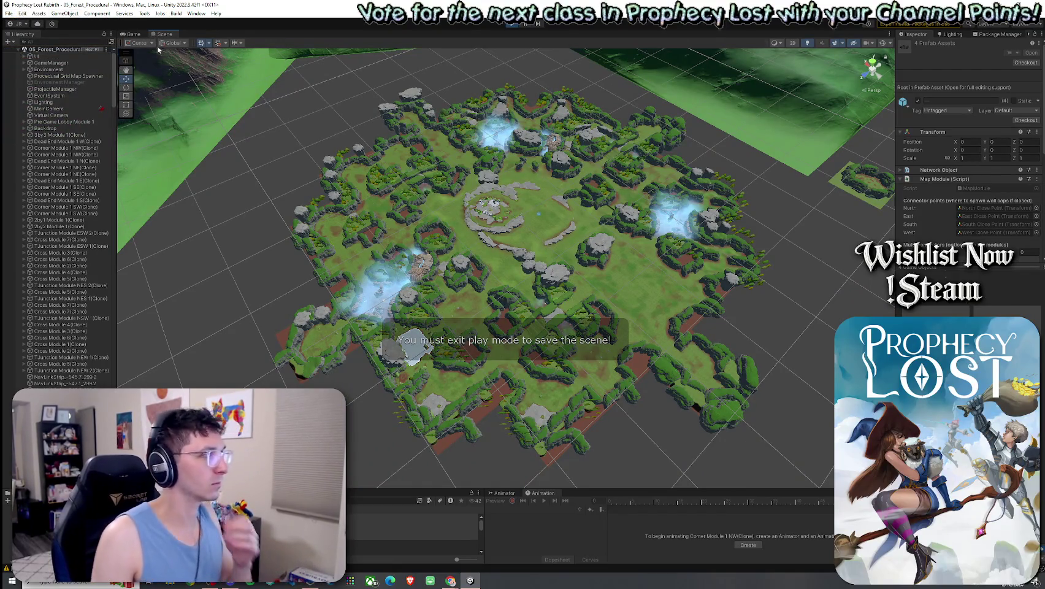
click(132, 34)
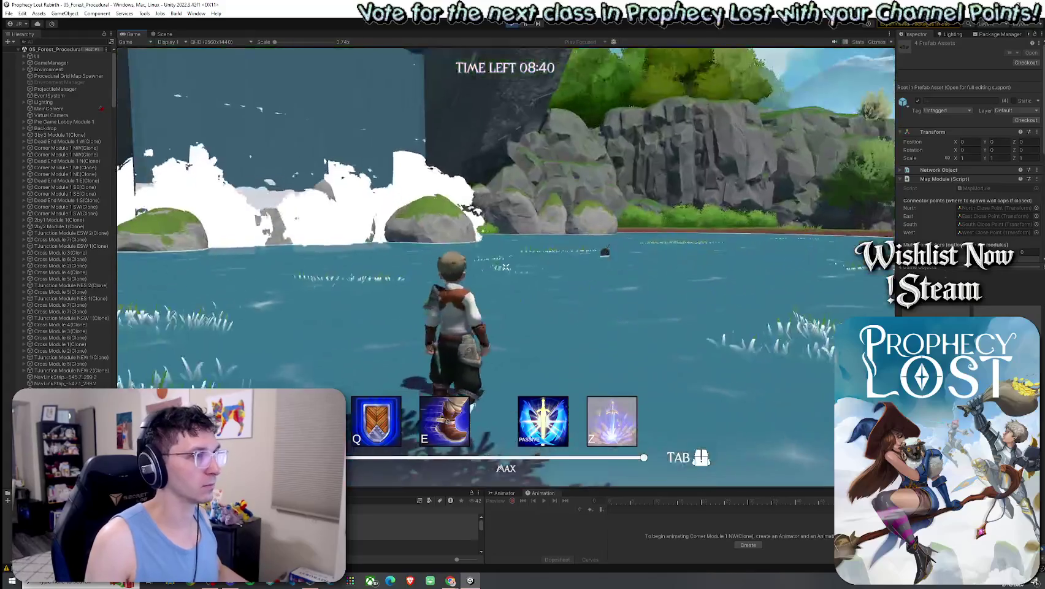
key(w)
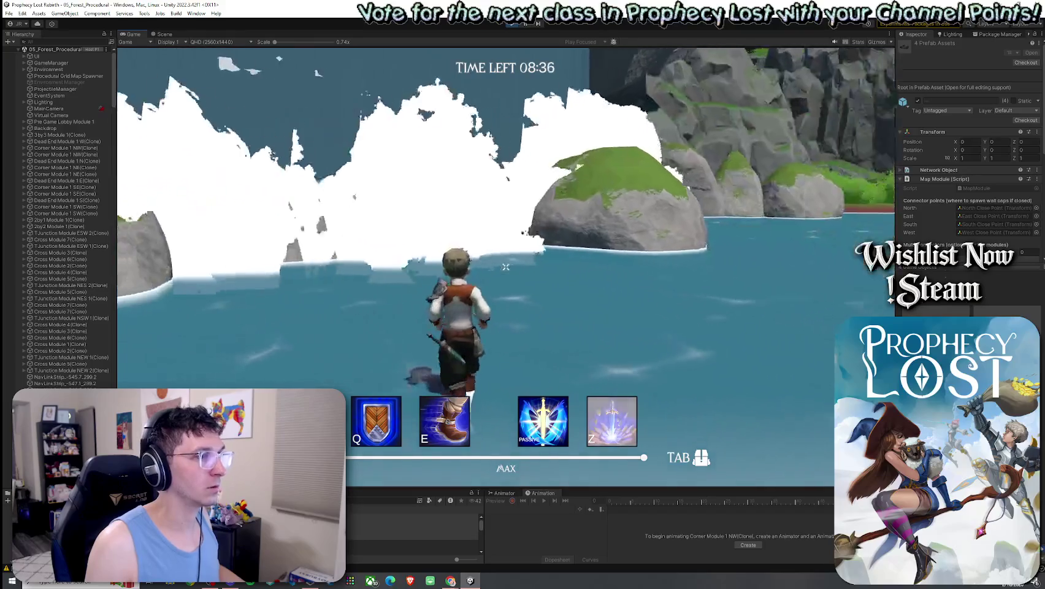
key(super)
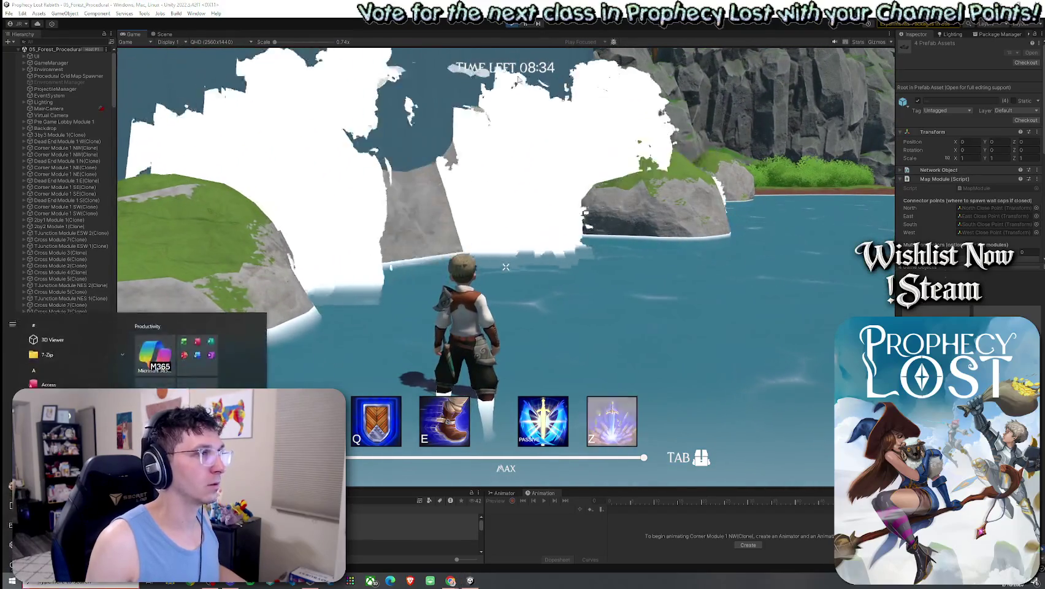
click(160, 39)
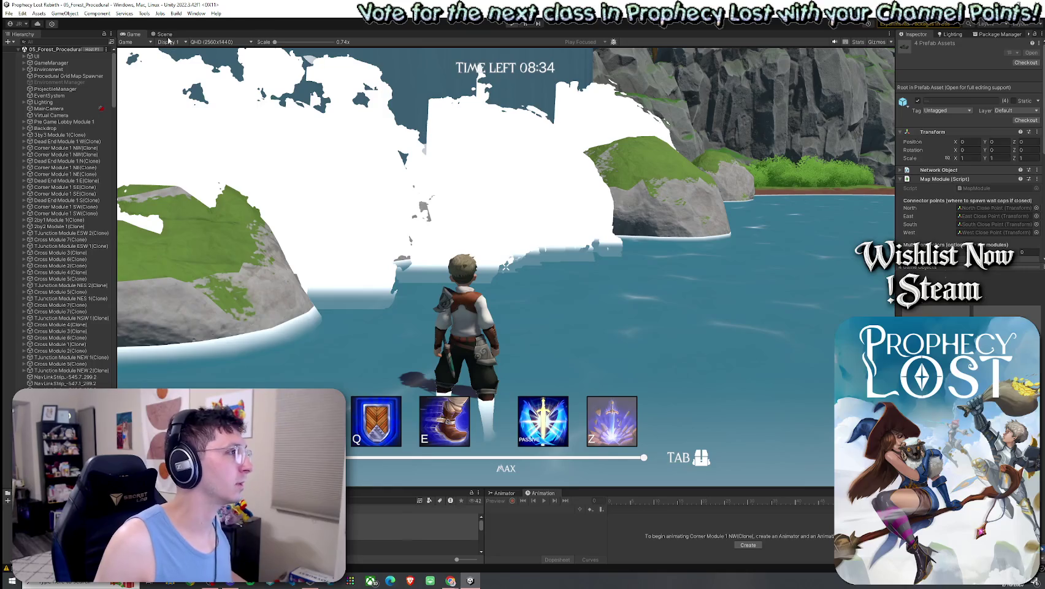
key(ctrl+p)
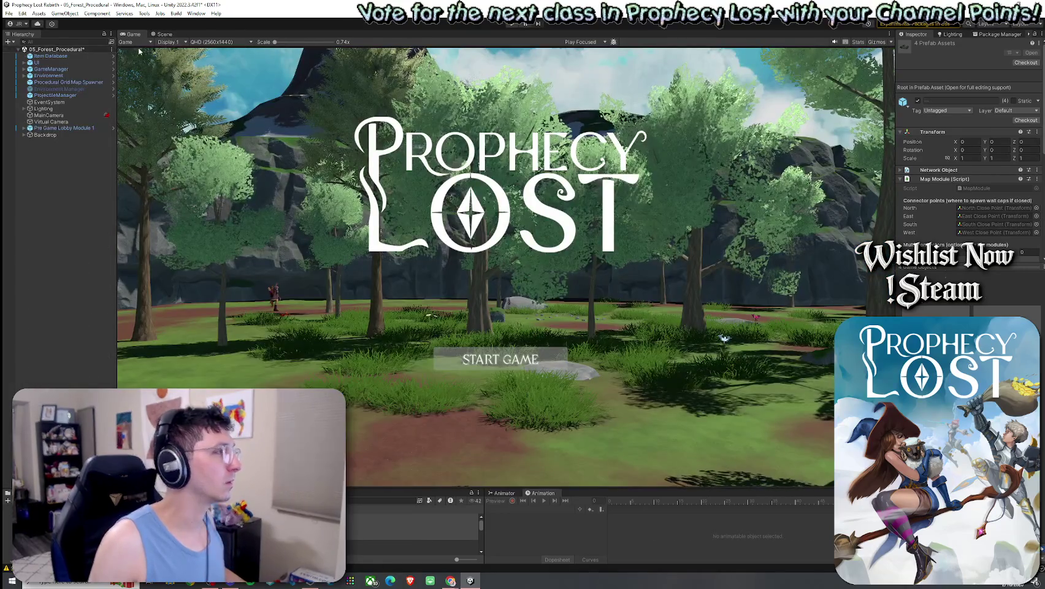
Step: Drag the TJunction Module NEW 2 prefab into the scene and frame the new instance
click(23, 13)
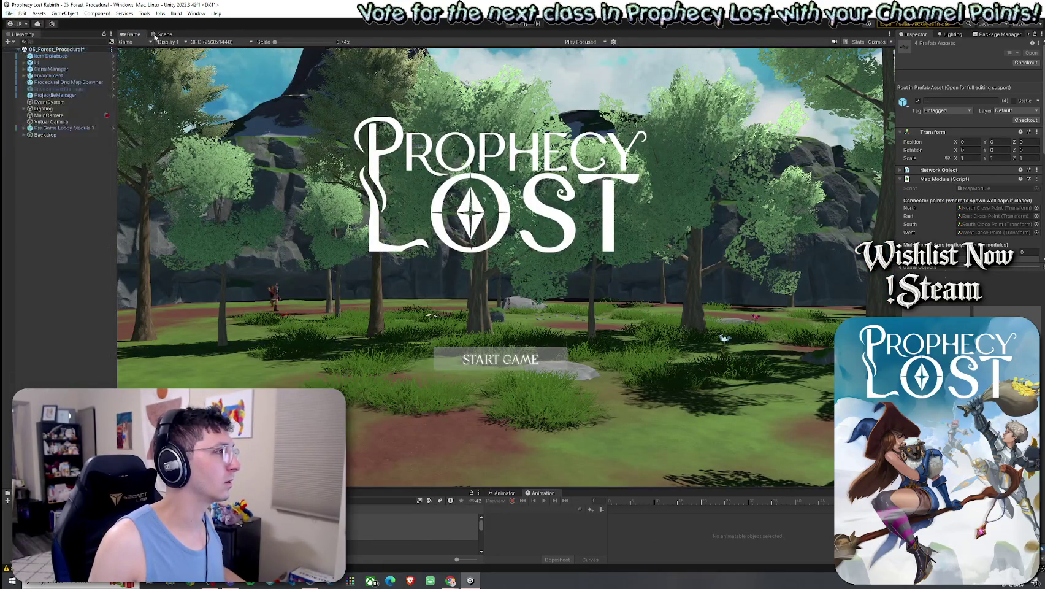
click(164, 34)
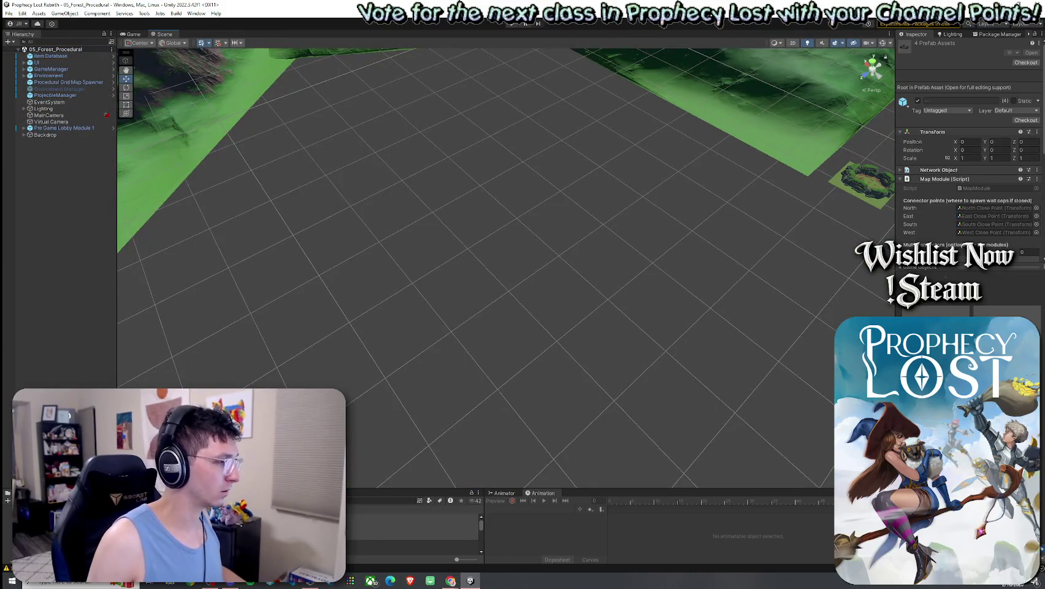
drag(417, 489, 418, 314)
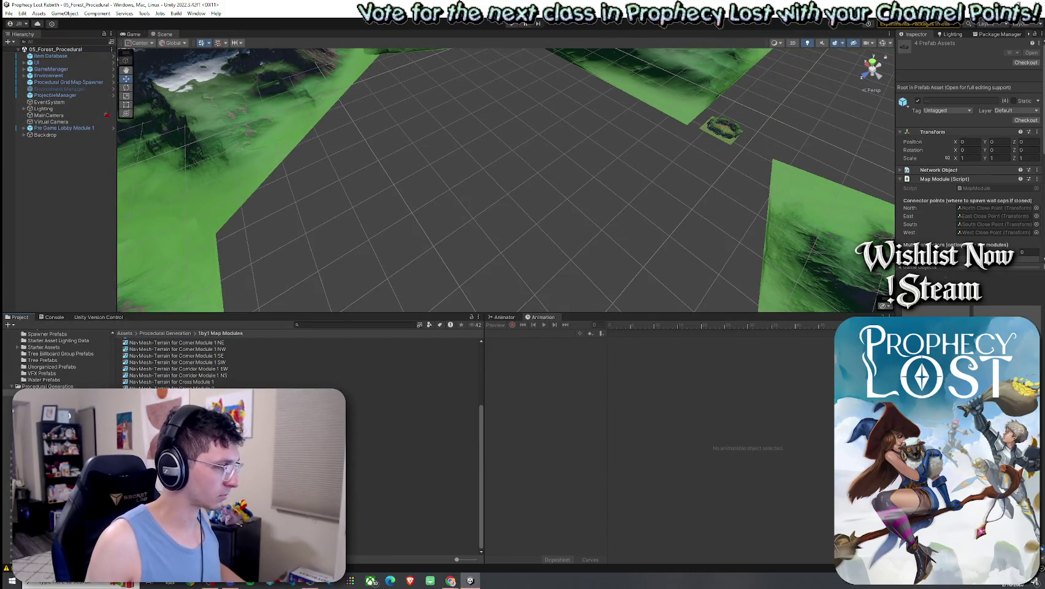
click(412, 493)
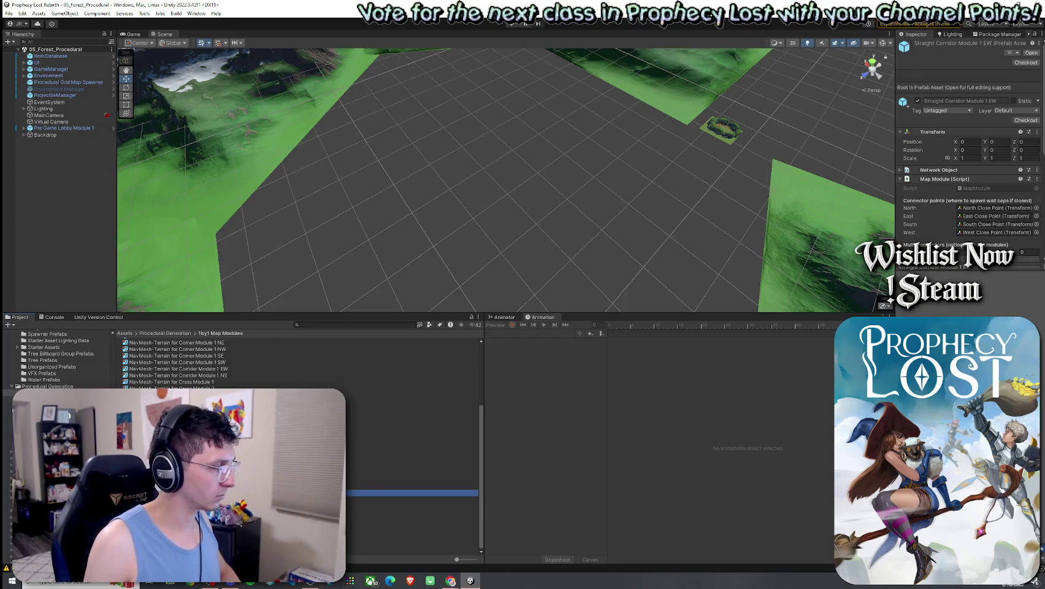
click(412, 538)
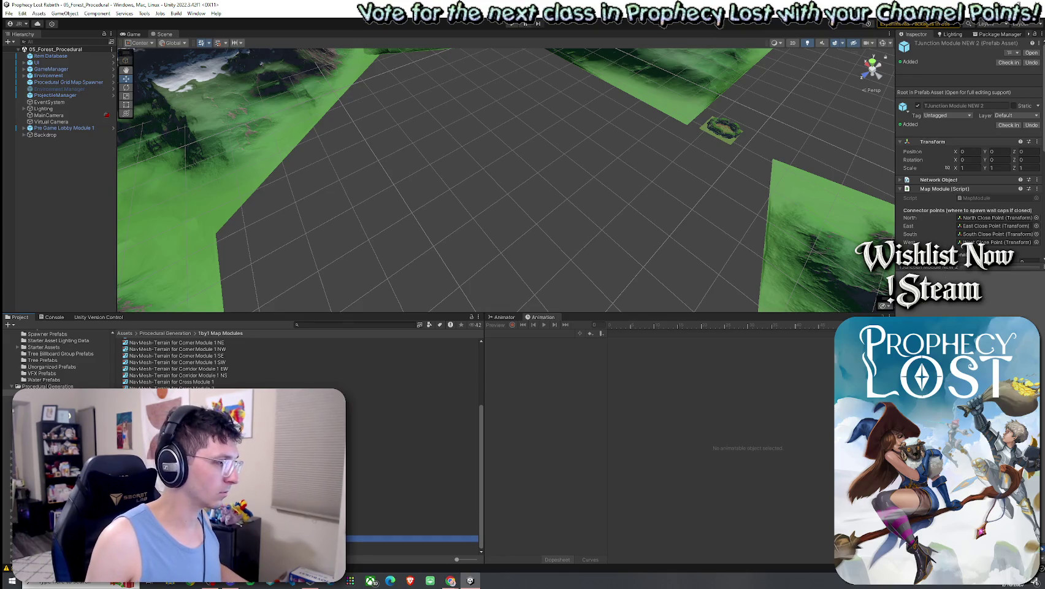
drag(504, 208, 503, 210)
double_click(81, 141)
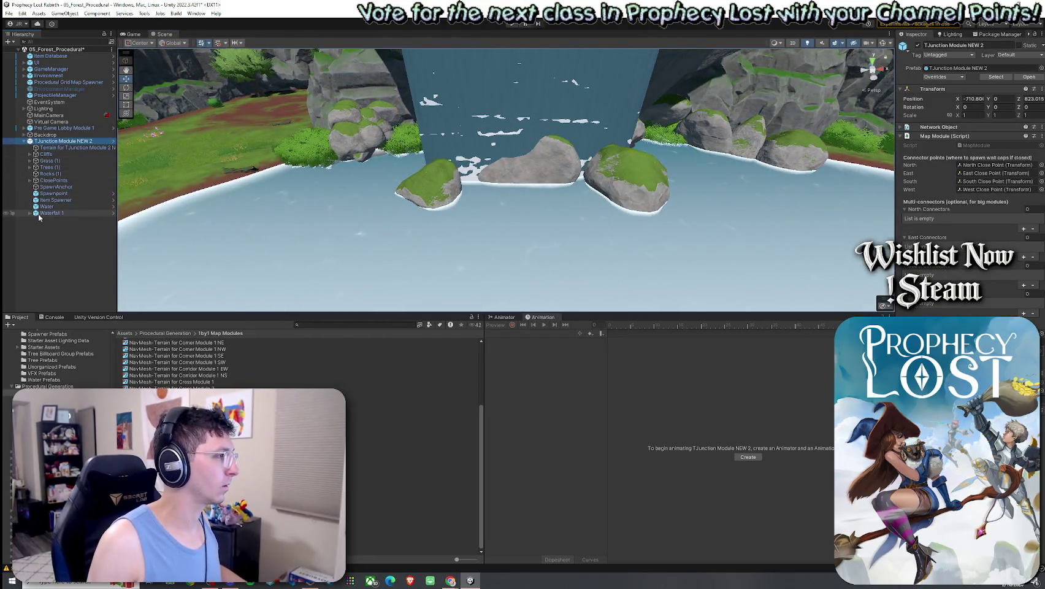
Step: Select the three WaterFall_Cloud particle systems inside Waterfall 1
click(29, 214)
scroll(61, 258, down, 3)
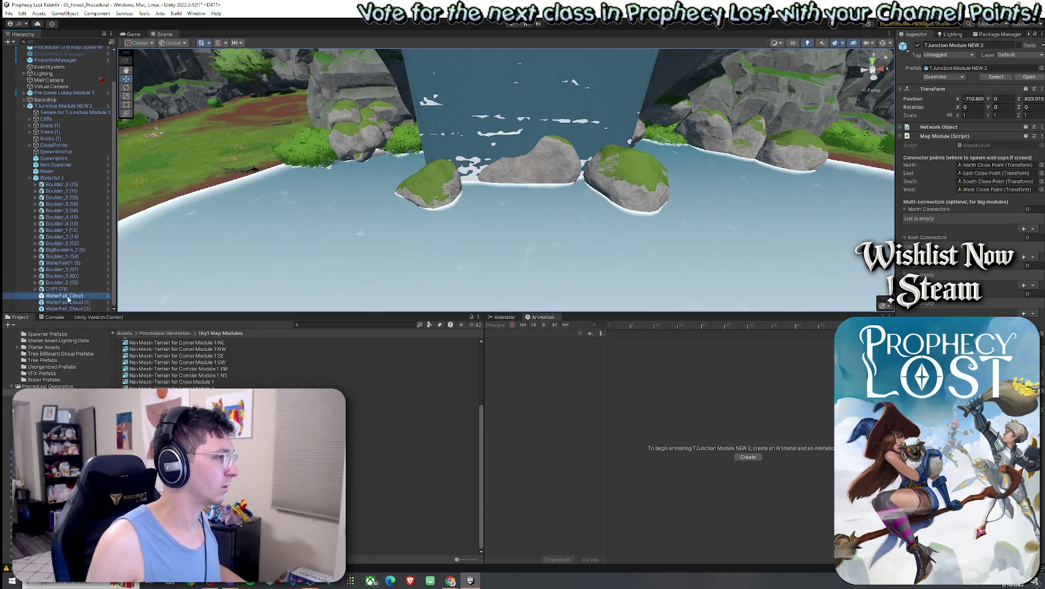
click(69, 299)
shift+click(67, 308)
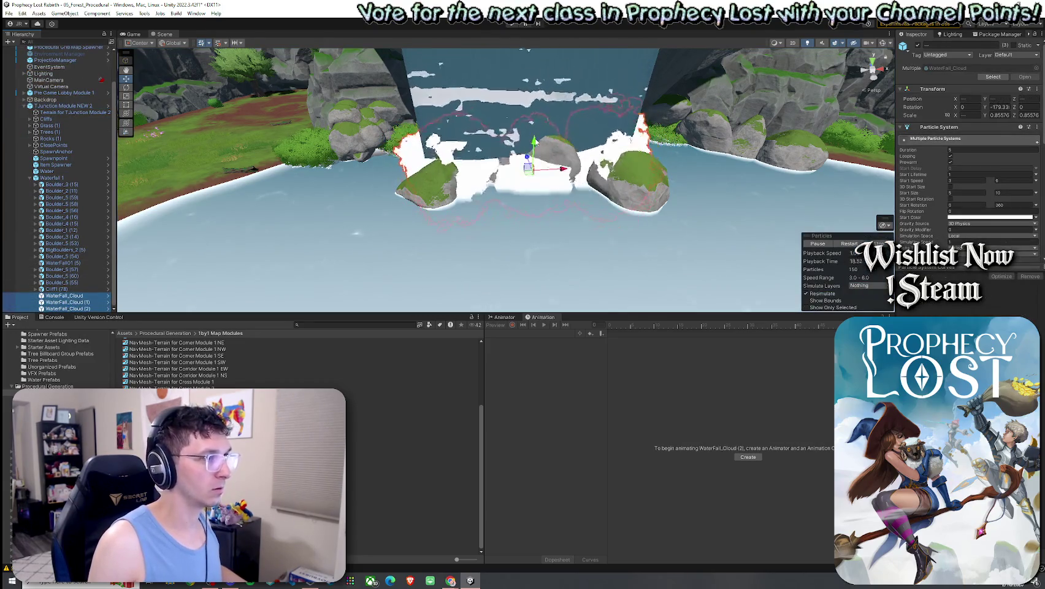
mouse_move(535, 141)
mouse_down()
mouse_move(507, 173)
mouse_move(515, 236)
mouse_move(530, 230)
mouse_up()
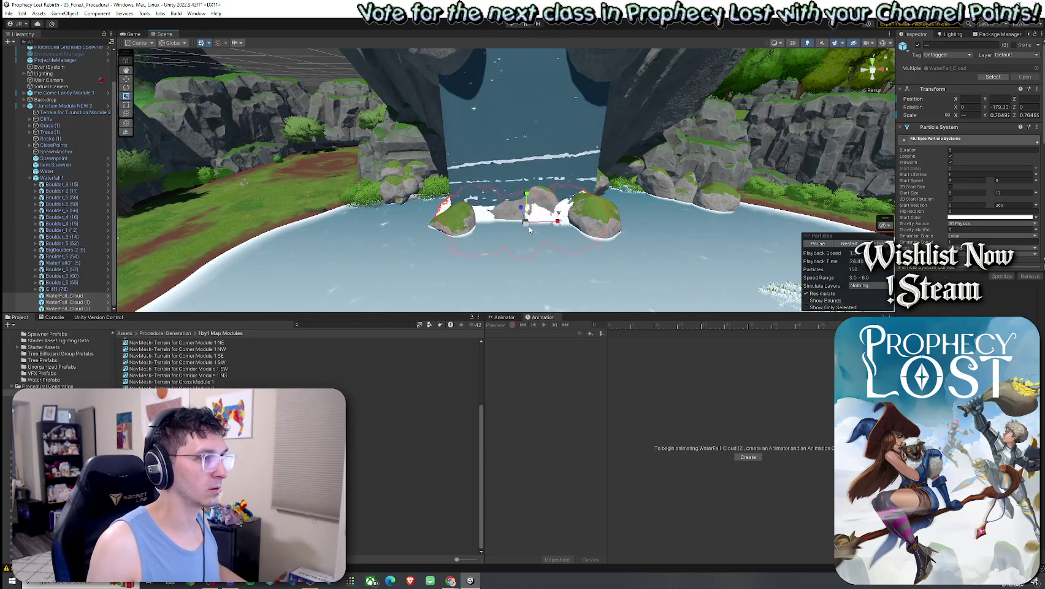
key(w)
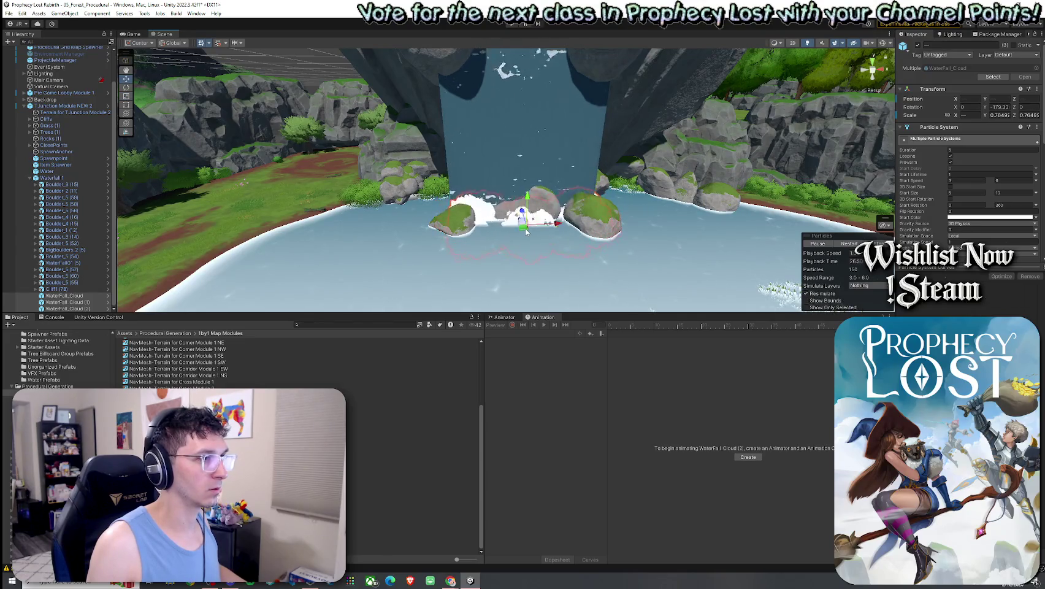
drag(566, 222, 529, 212)
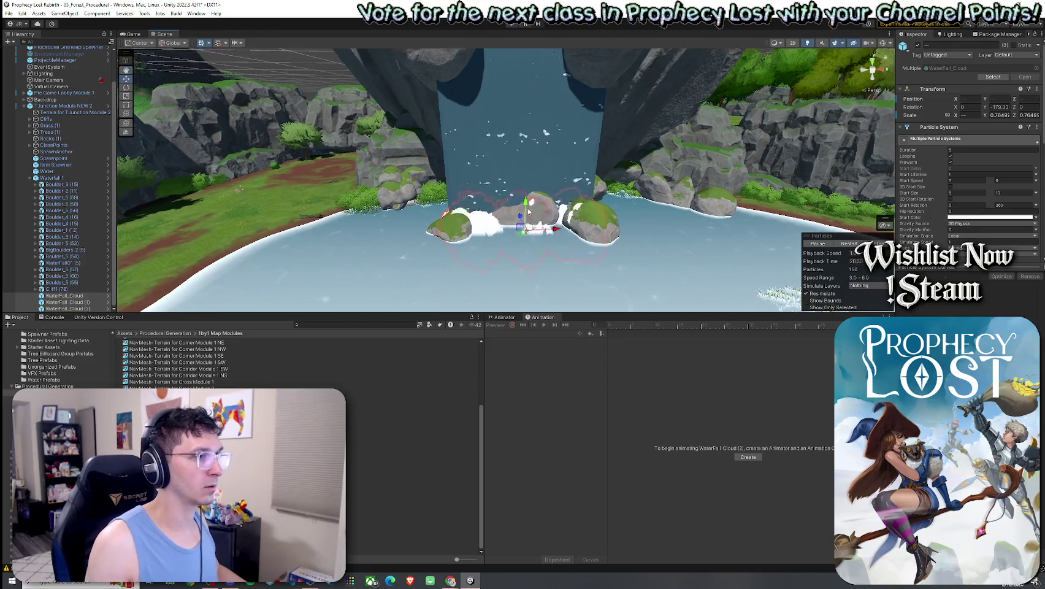
Step: Scale the cloud emitters to about 0.71, inspect them, and select T.Junction Module NEW 2
key(r)
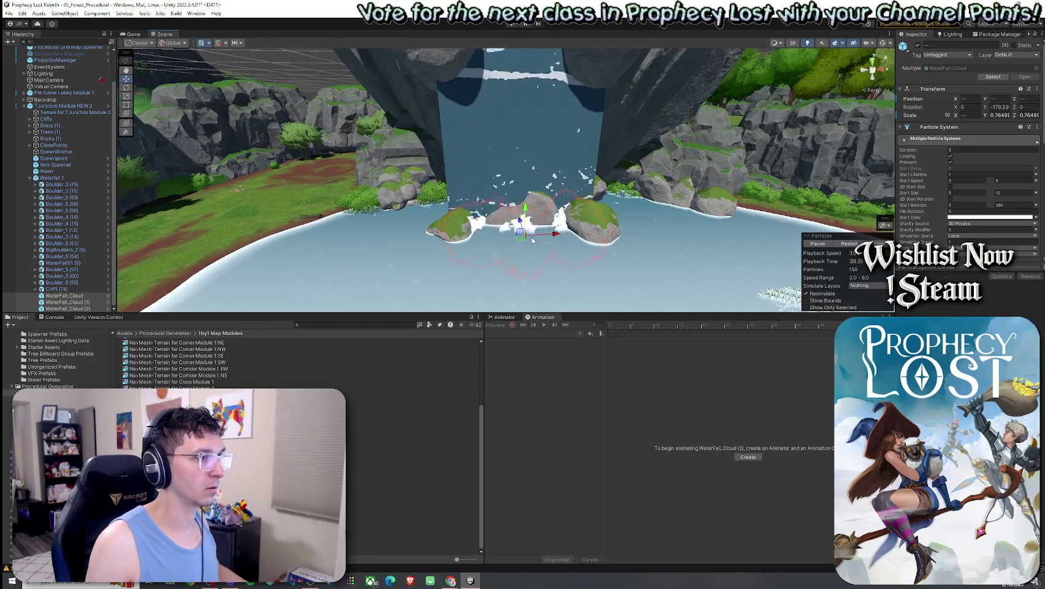
mouse_move(526, 239)
mouse_down()
mouse_move(526, 209)
mouse_move(624, 218)
mouse_up()
scroll(526, 209, up, 3)
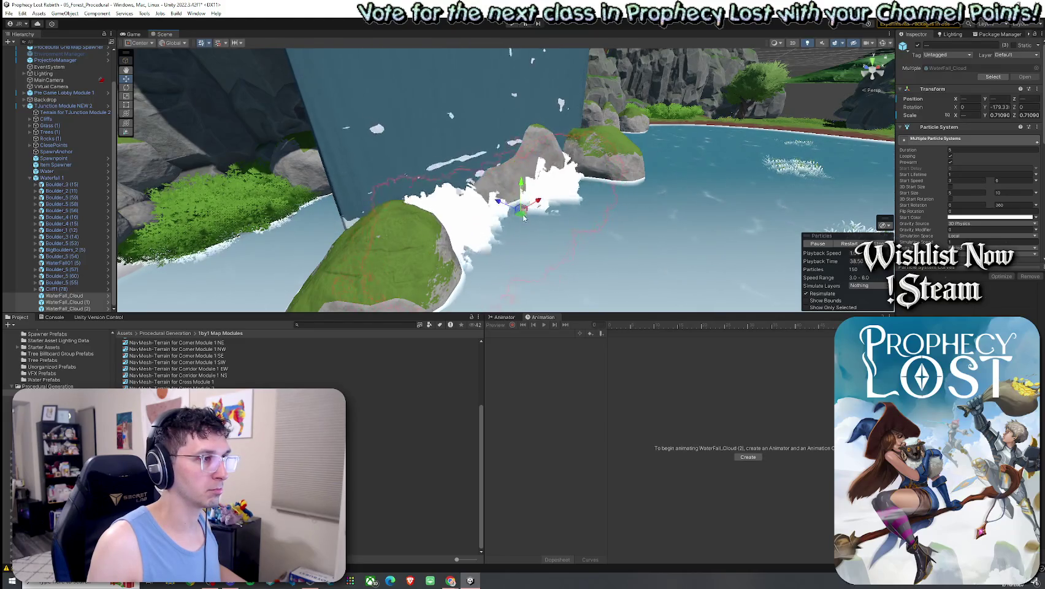
drag(588, 217, 478, 218)
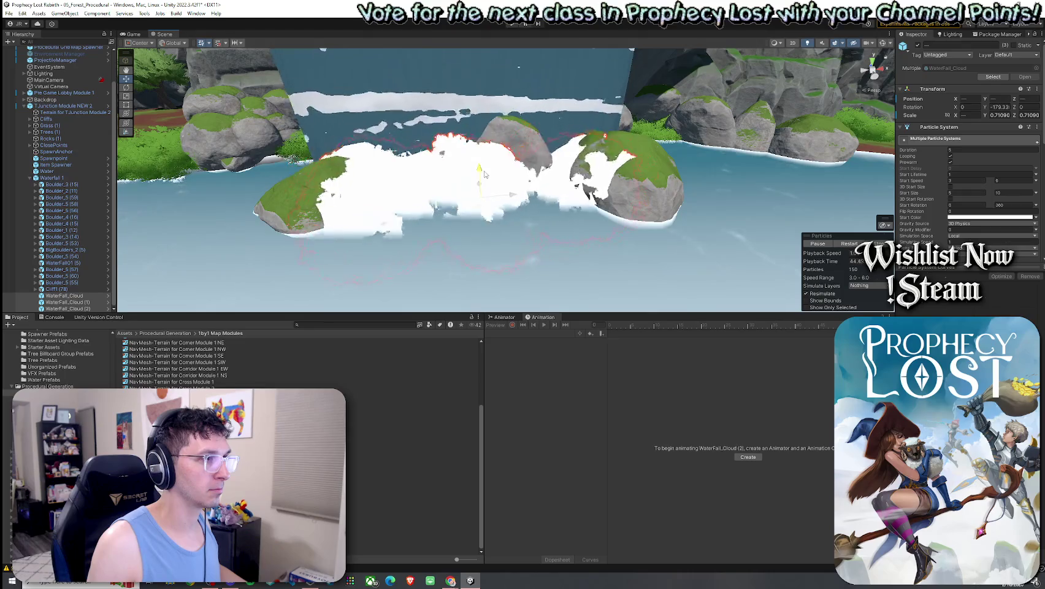
mouse_move(485, 174)
mouse_down()
mouse_move(485, 184)
mouse_move(585, 201)
mouse_move(497, 205)
mouse_up()
right_click(44, 107)
key(Escape)
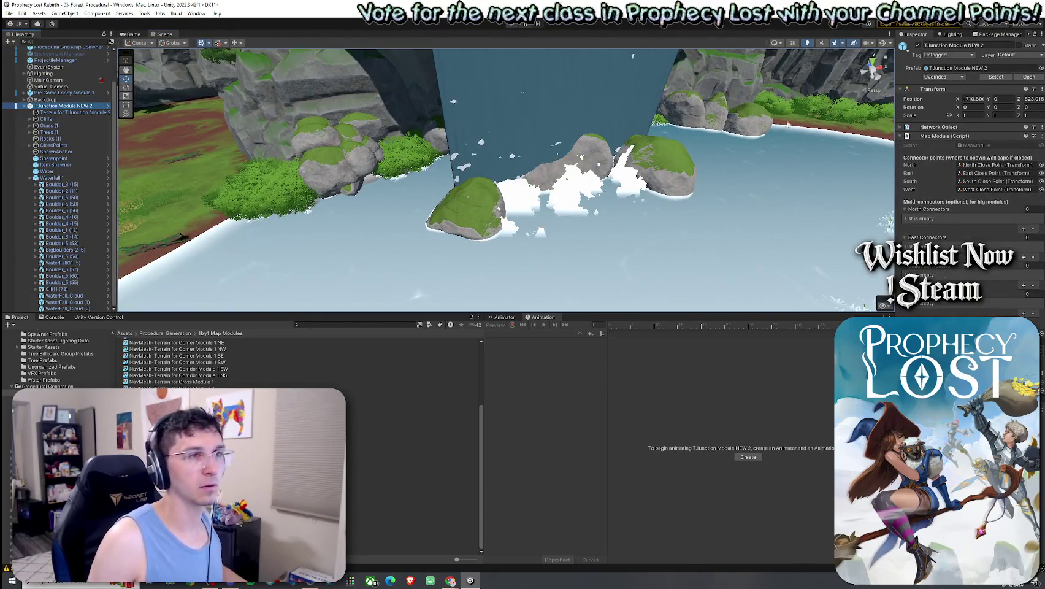
Step: Review the module's prefab overrides, then filter Project assets to 'waterfall' audio clips
click(943, 77)
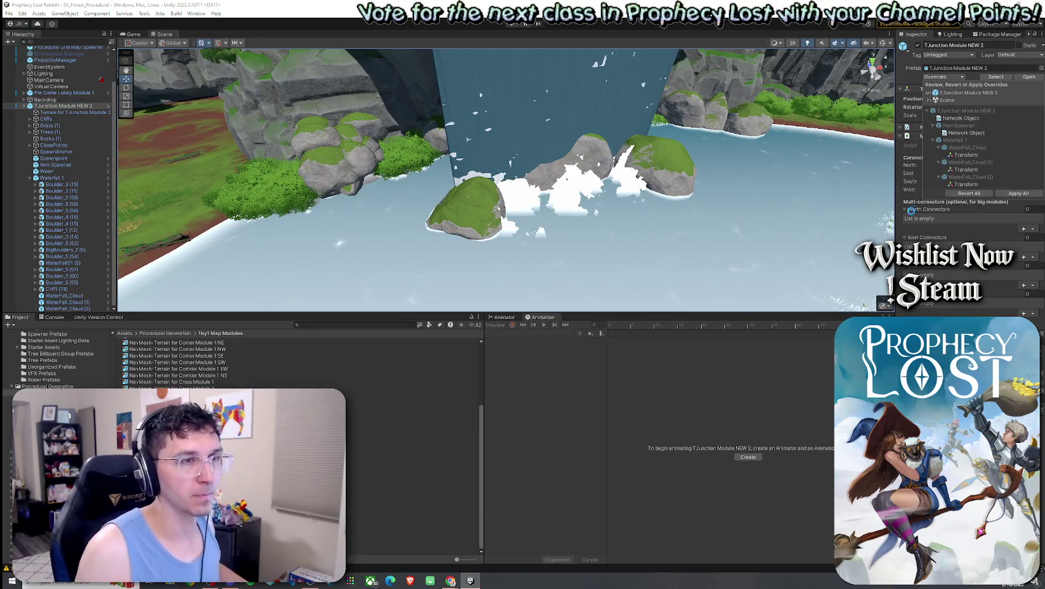
click(906, 211)
click(124, 333)
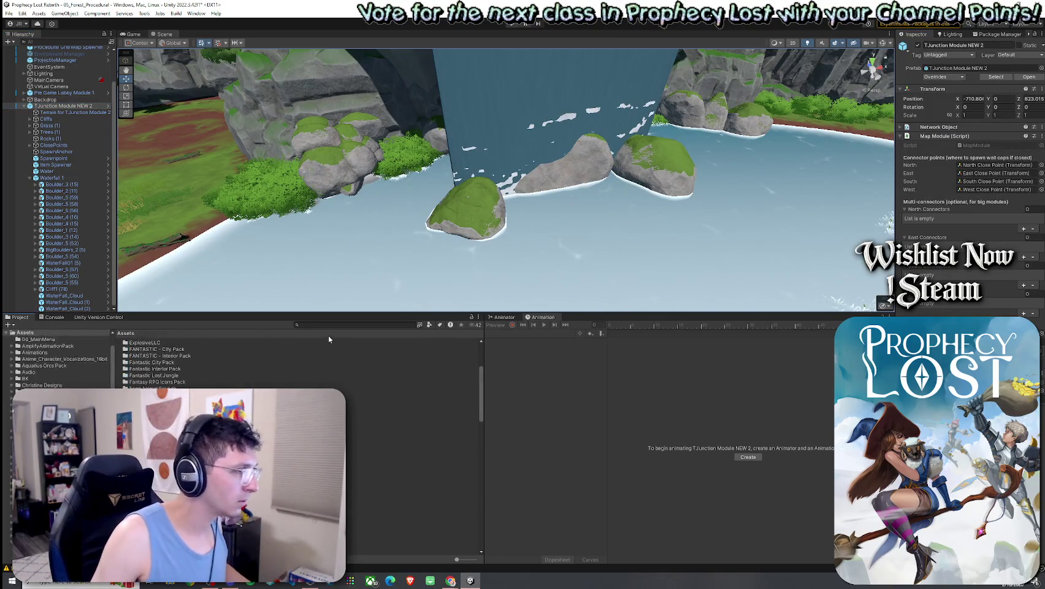
click(328, 325)
text(waterfall)
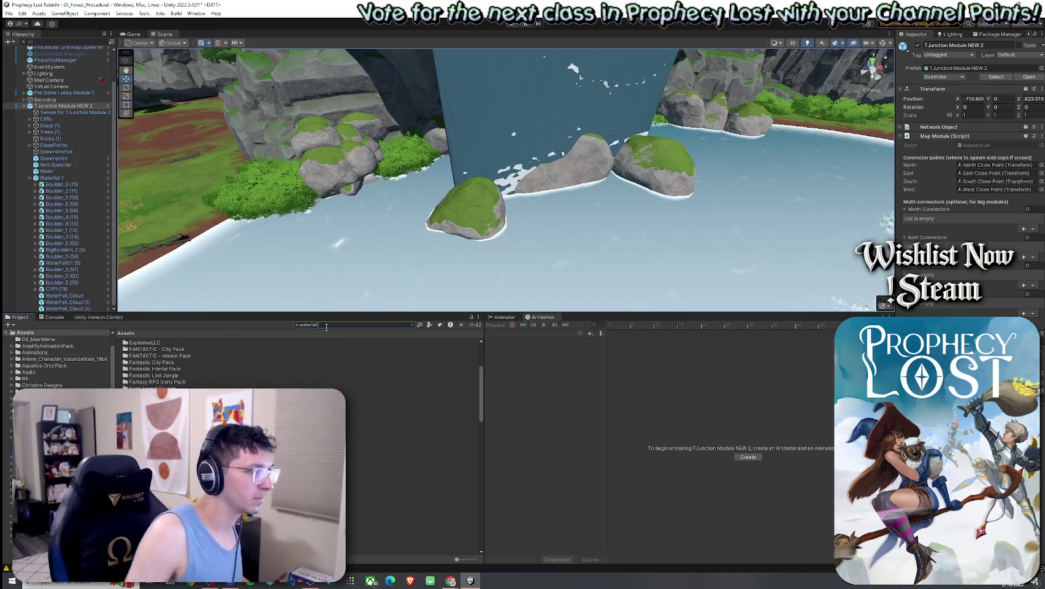
click(431, 326)
click(438, 343)
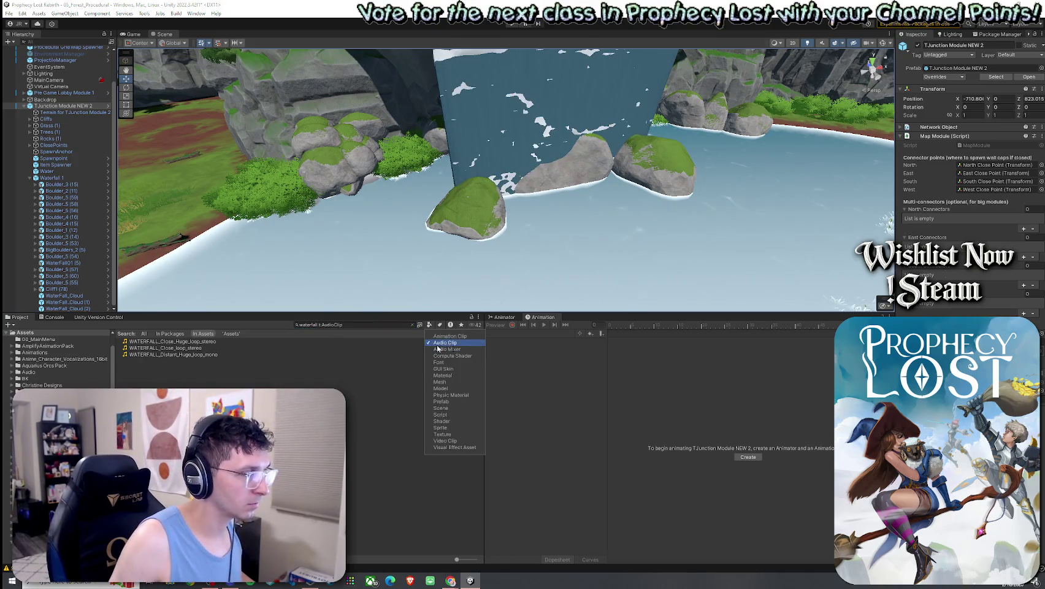
Step: Preview the WATERFALL_Close_Huge_loop_stereo and WATERFALL_Distant_Huge_loop_mono clips in the Inspector
click(203, 342)
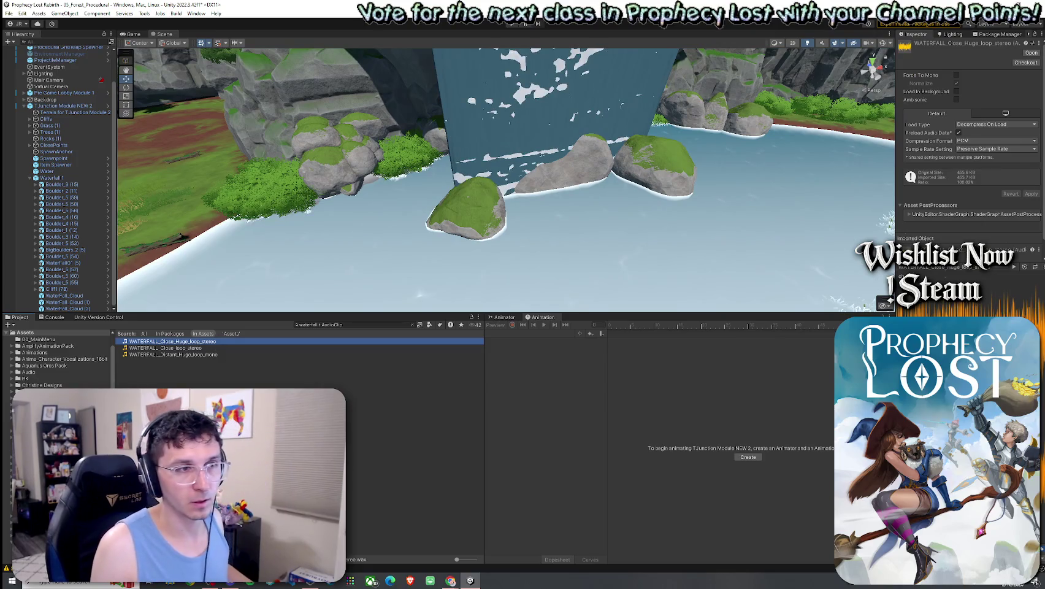
drag(895, 184, 746, 184)
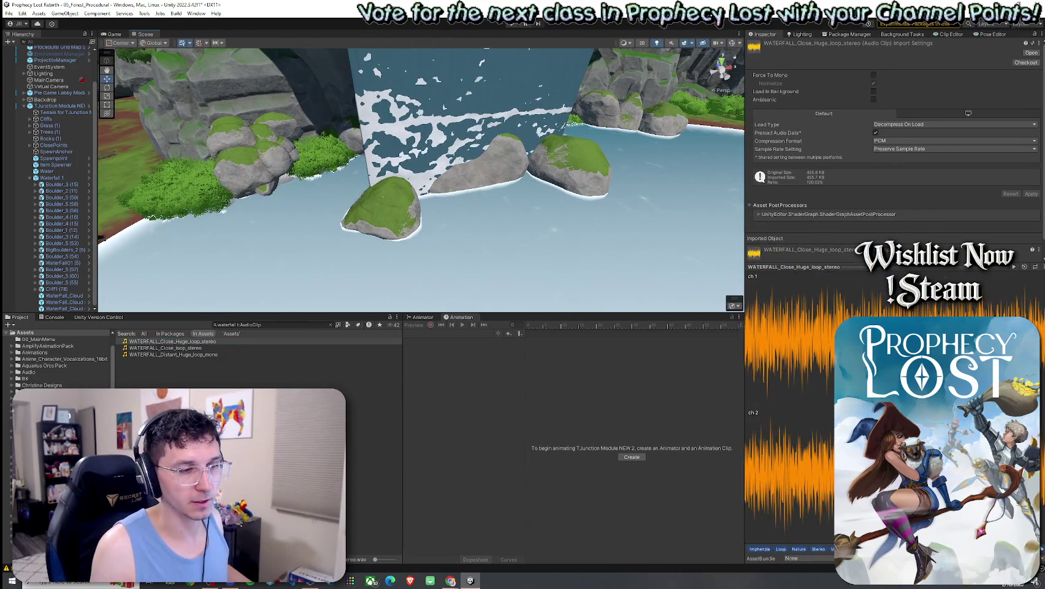
click(268, 340)
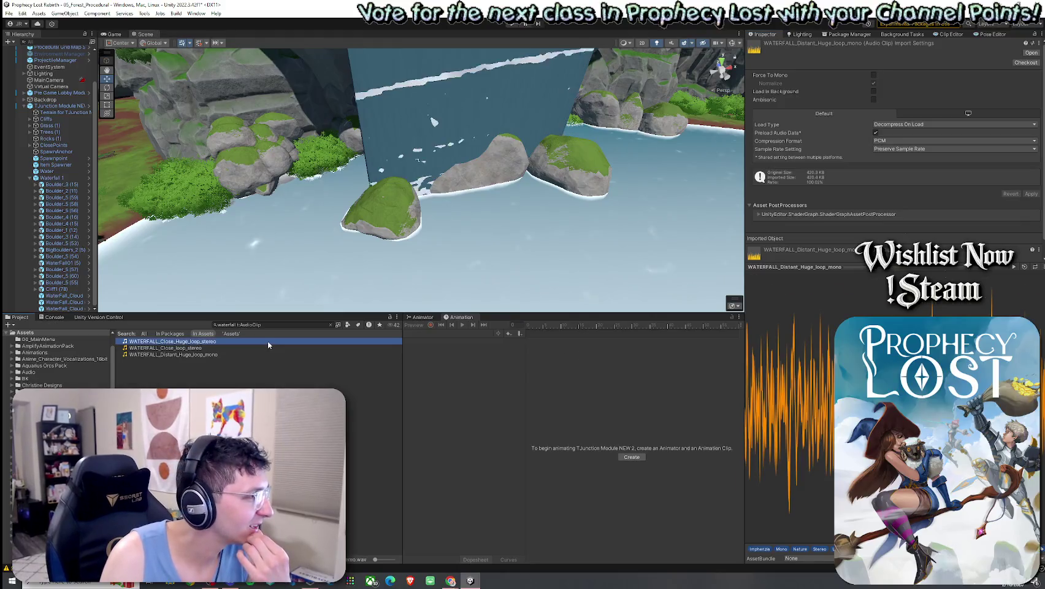
click(1014, 268)
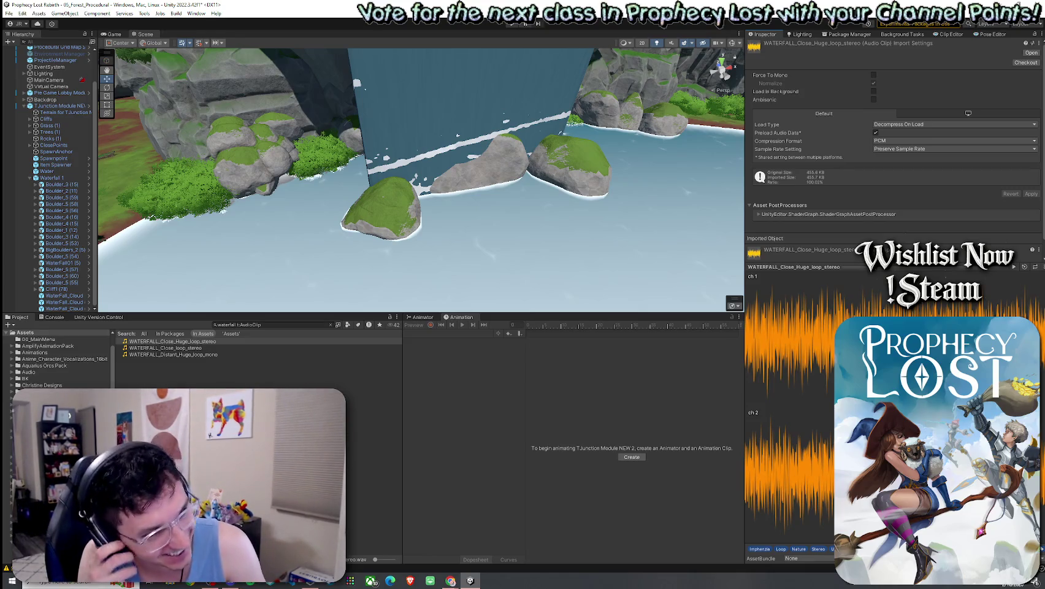
click(173, 354)
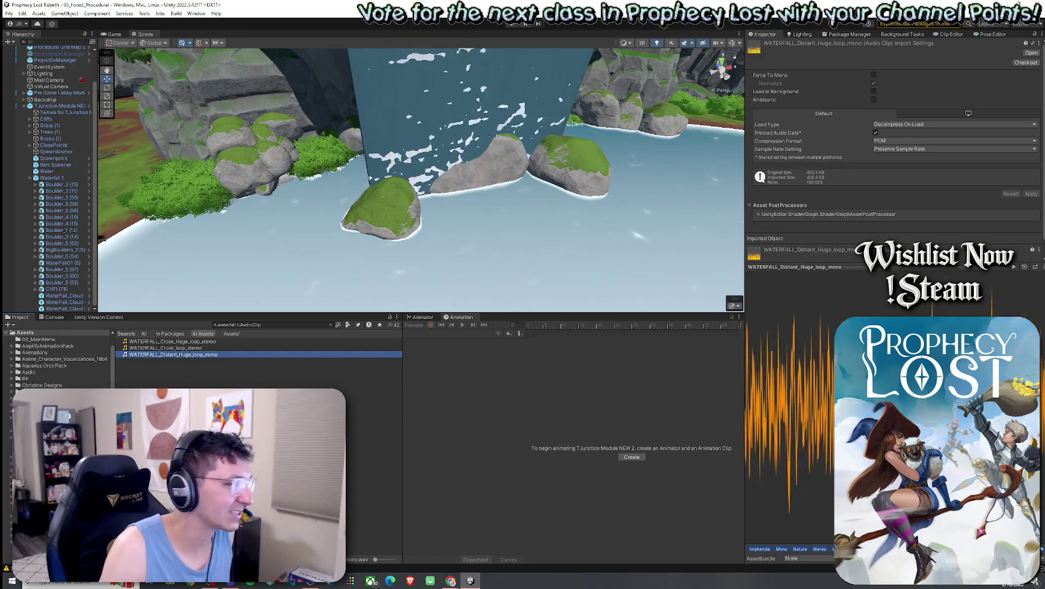
click(1014, 267)
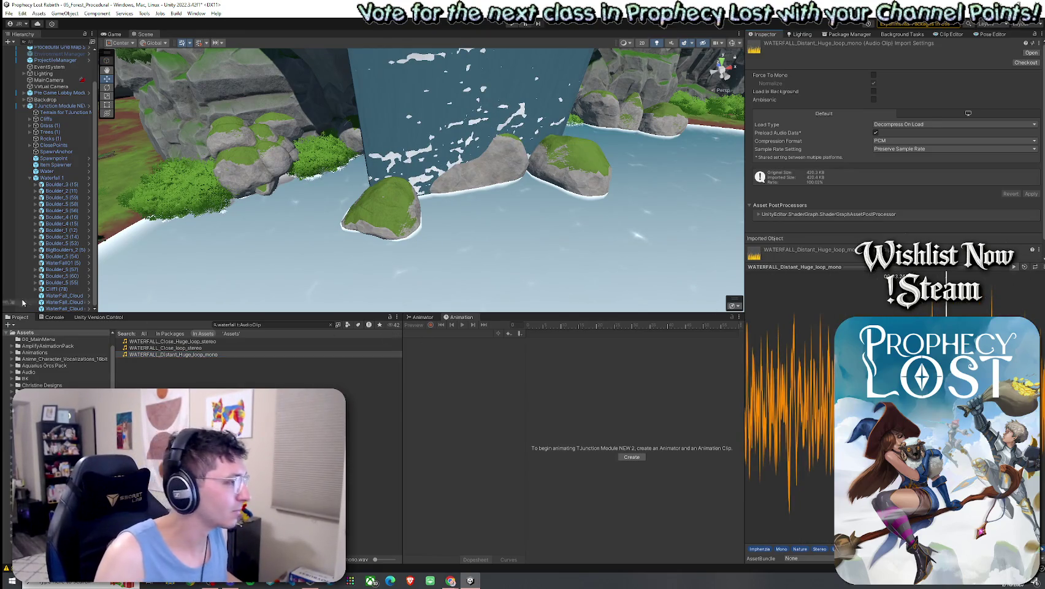
click(72, 300)
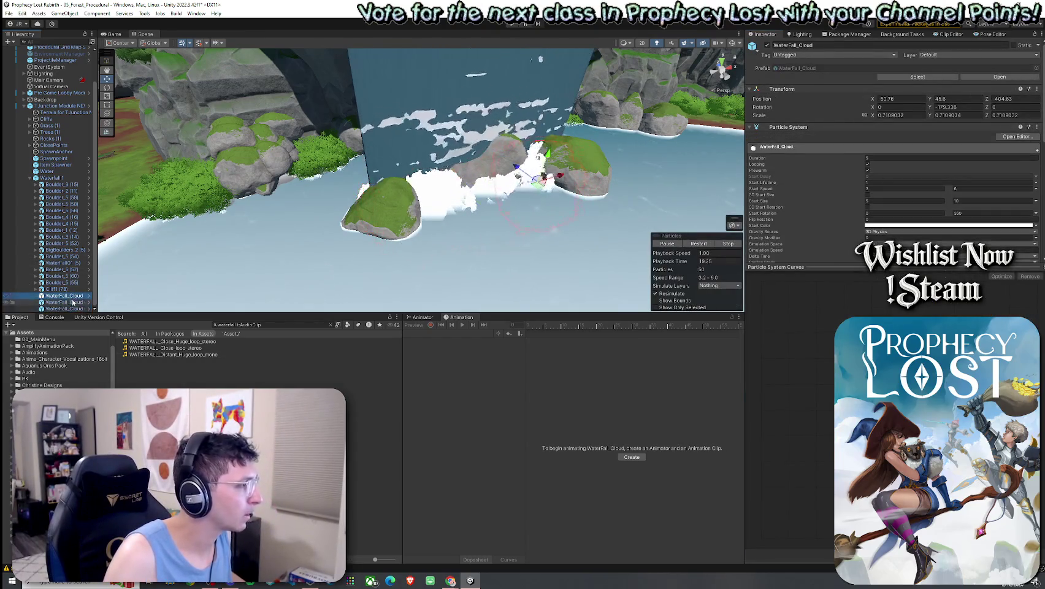
Step: Add an Audio Source using the WATERFALL_Distant_Huge_loop_mono clip to the WaterFall_Cloud objects
click(880, 229)
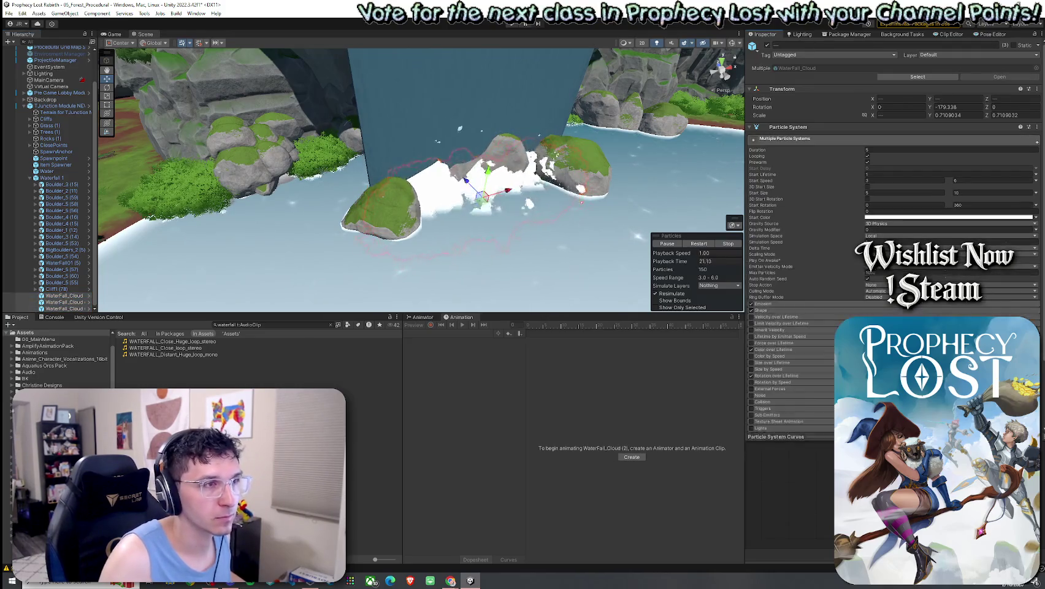
click(749, 127)
click(897, 176)
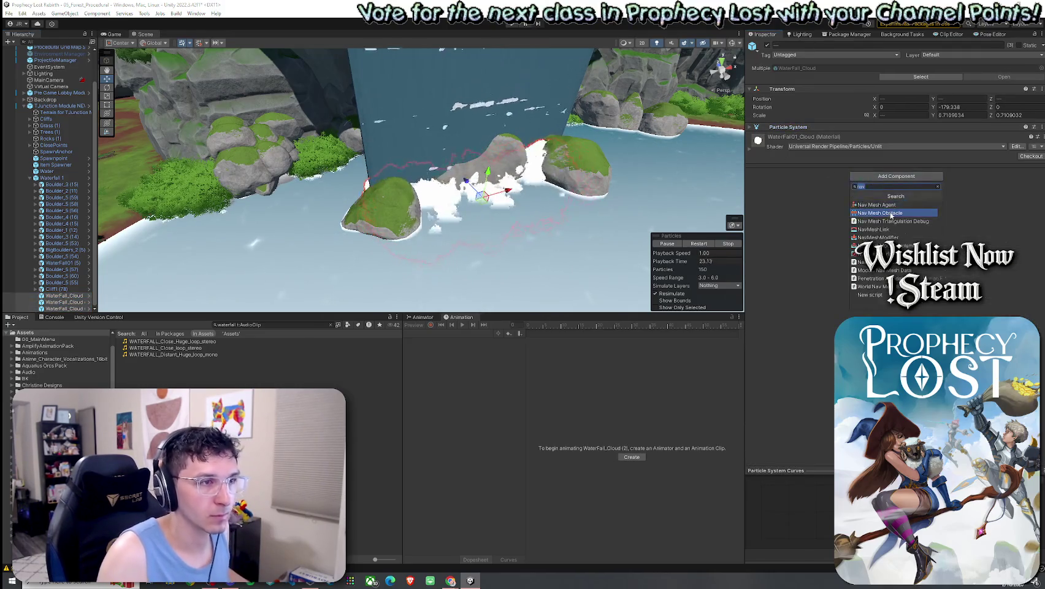
text(audio source)
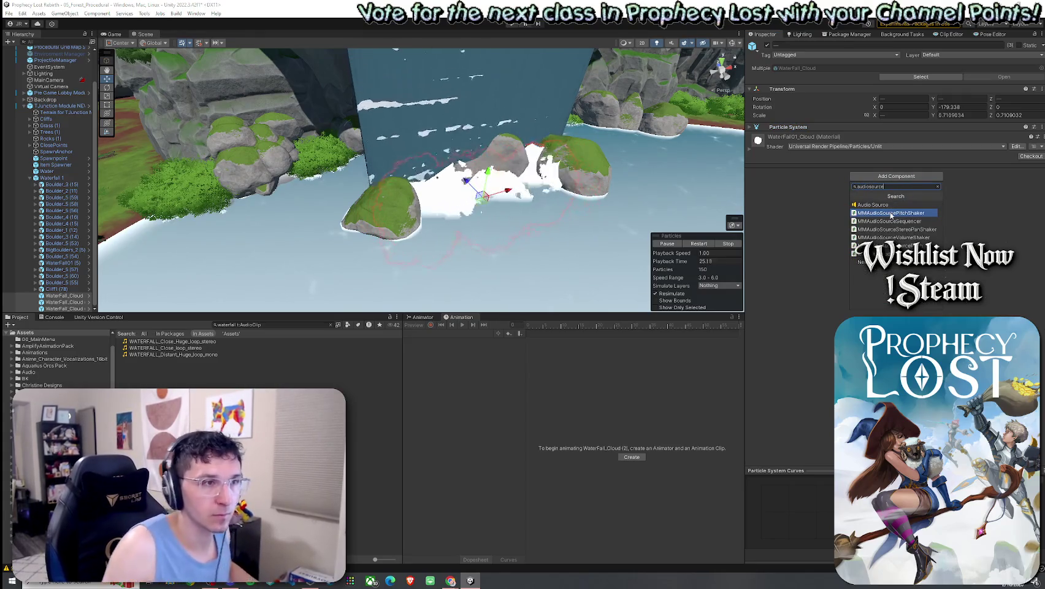
key(Return)
click(749, 136)
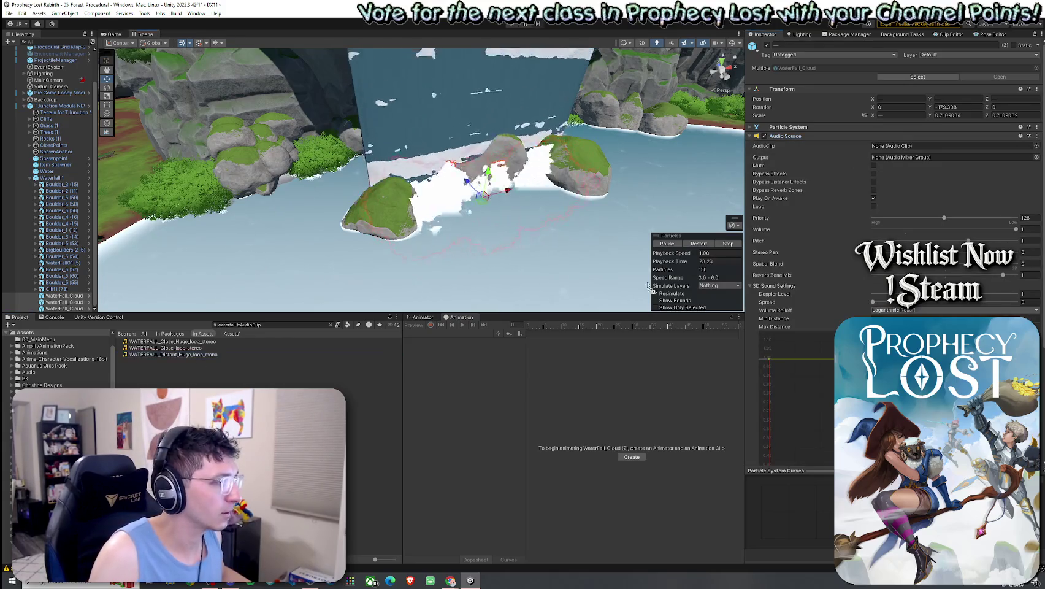
drag(913, 144, 908, 148)
Step: Set all three cloud Audio Sources to loop at volume 0.255 and save the scene
click(65, 308)
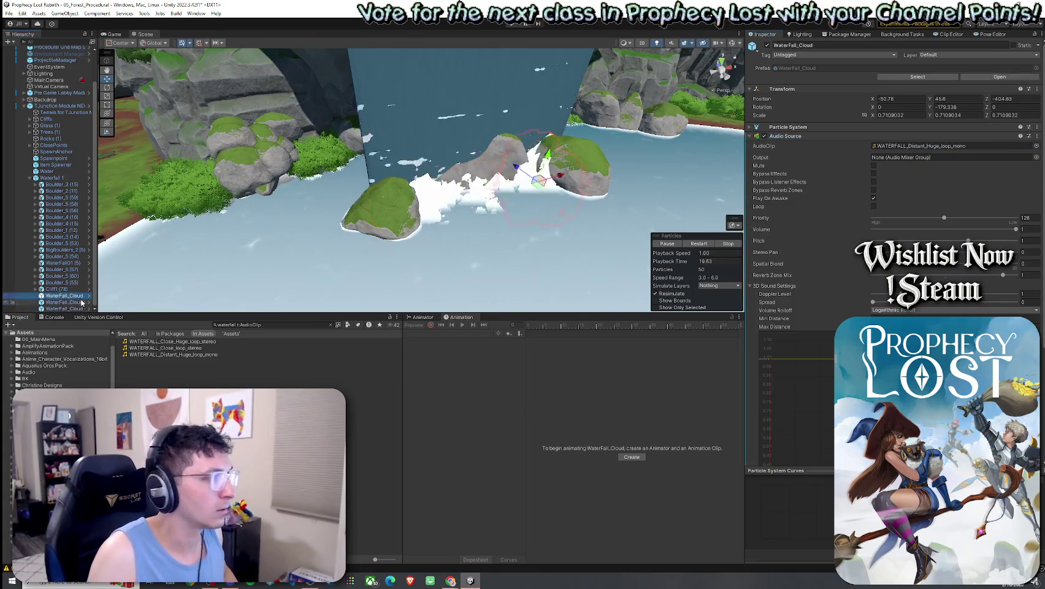
key(shift+Up)
key(shift+Up)
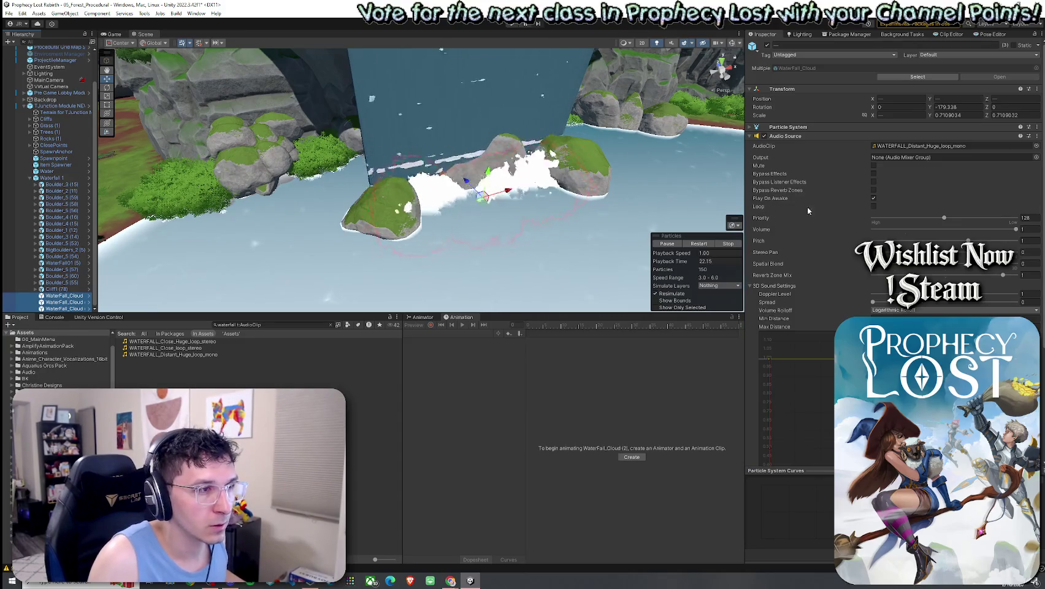
click(874, 207)
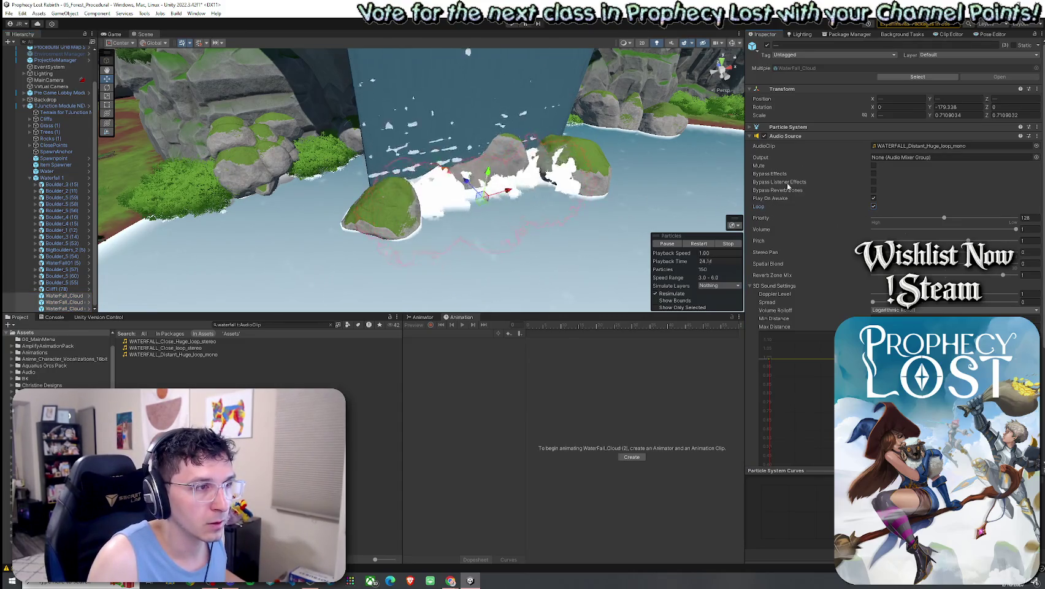
drag(881, 231, 894, 231)
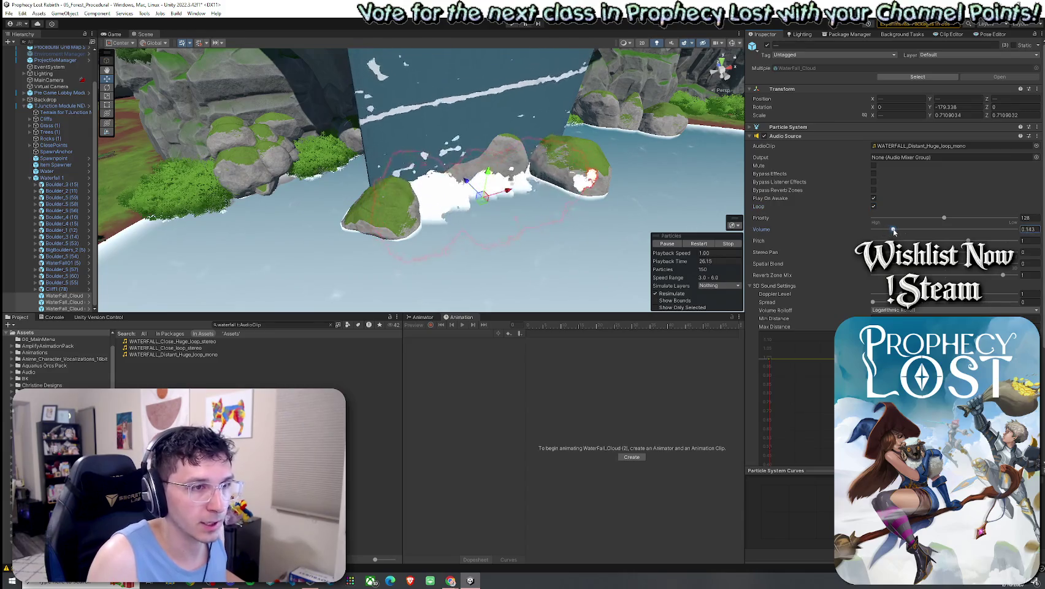
scroll(829, 358, down, 5)
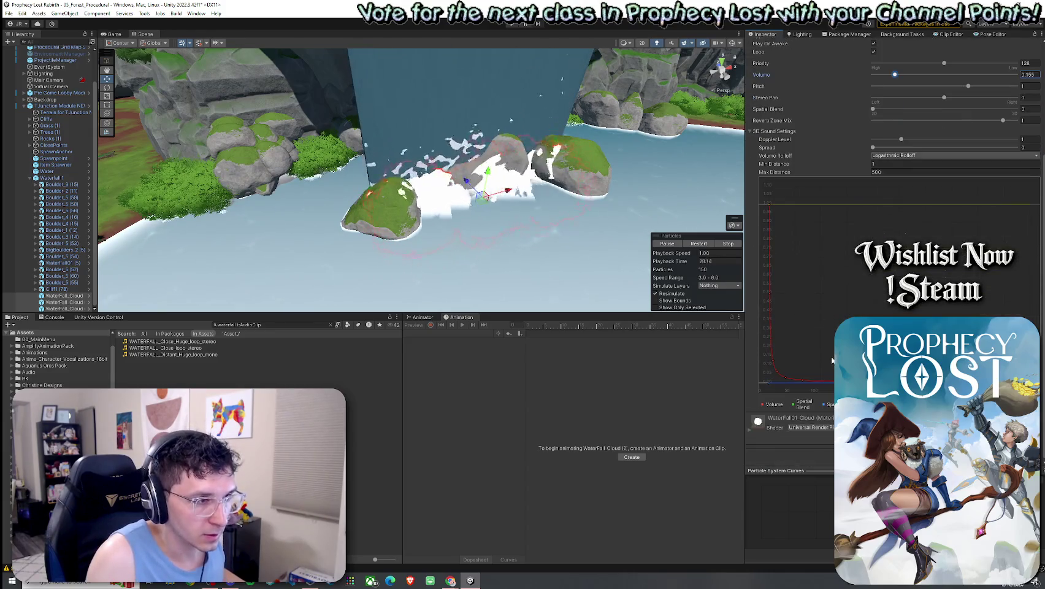
scroll(827, 243, up, 2)
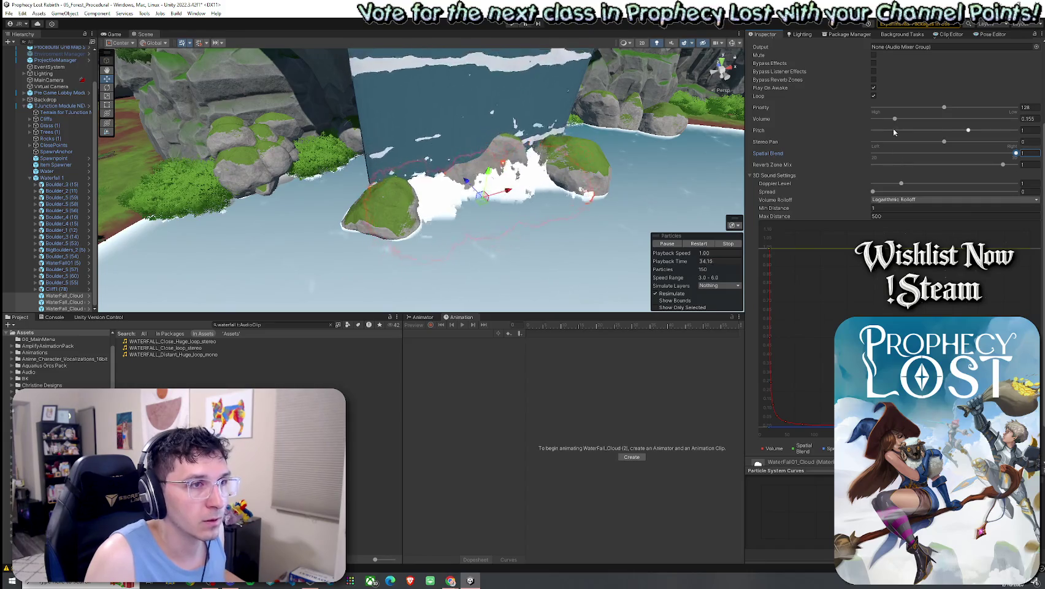
drag(906, 121, 909, 119)
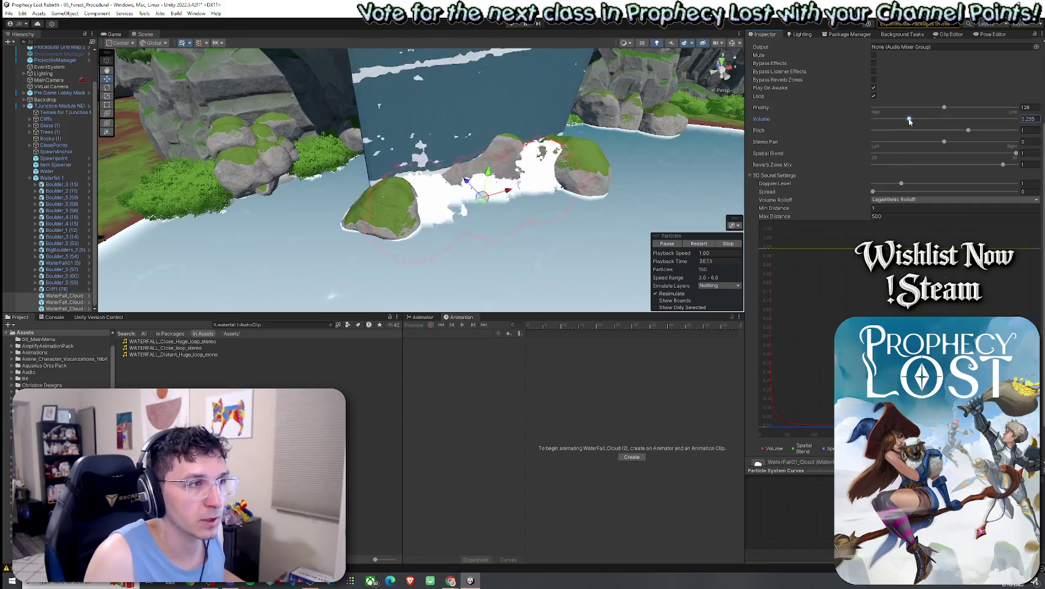
click(9, 13)
click(25, 54)
drag(247, 314, 248, 363)
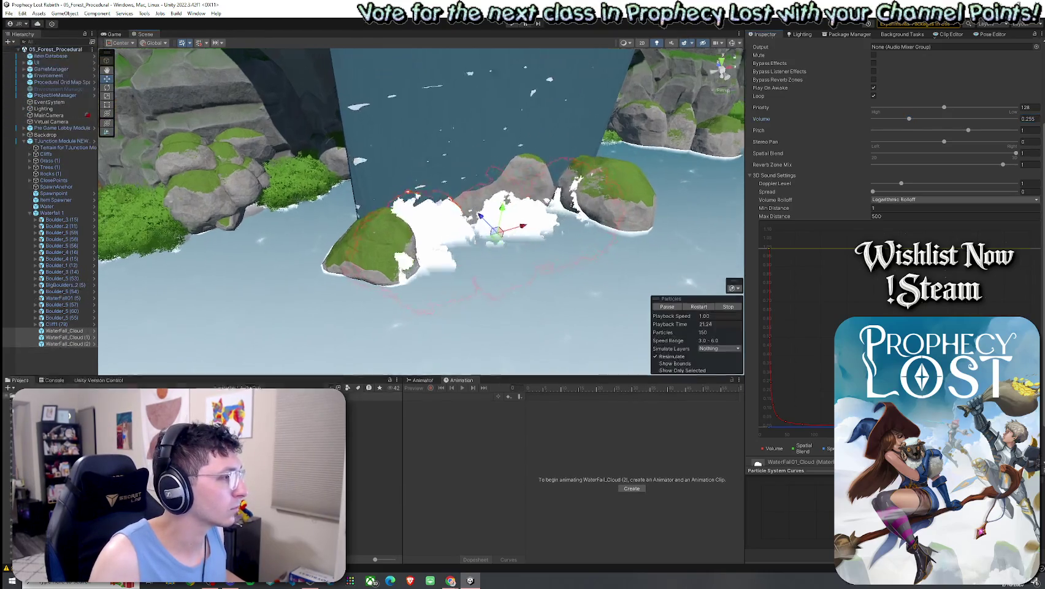
Step: Enter play mode and save the scene
key(ctrl+p)
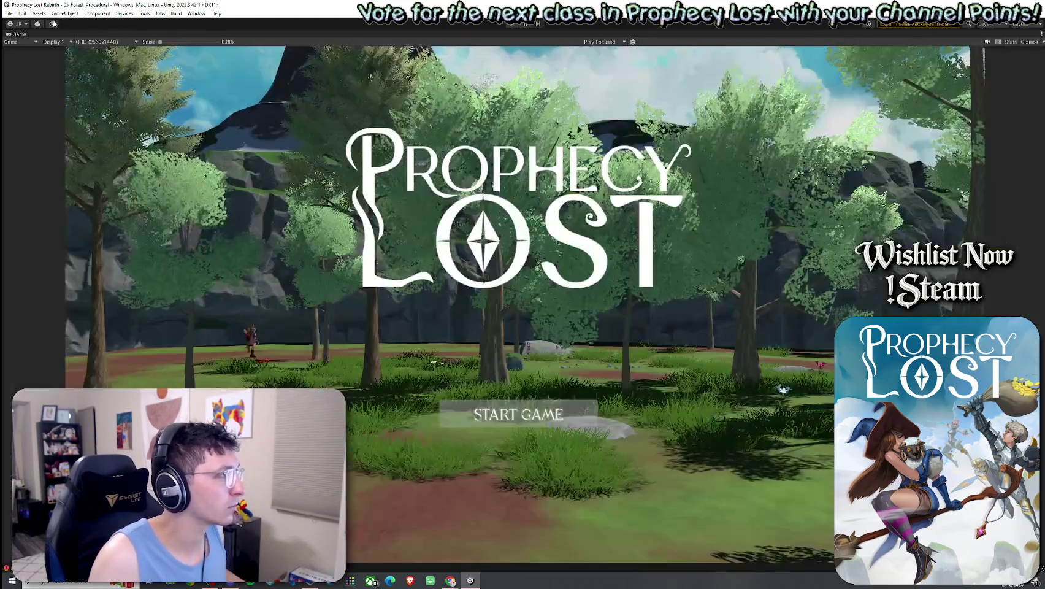
click(8, 13)
click(26, 55)
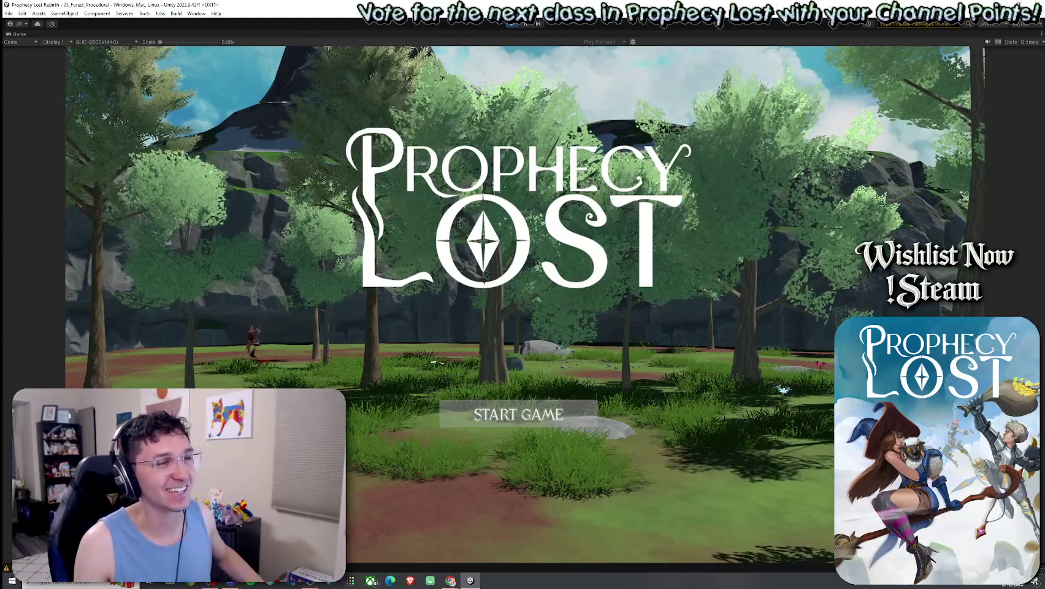
Step: Start the game, run the character through the waterfall splash, and restore the editor layout
click(573, 406)
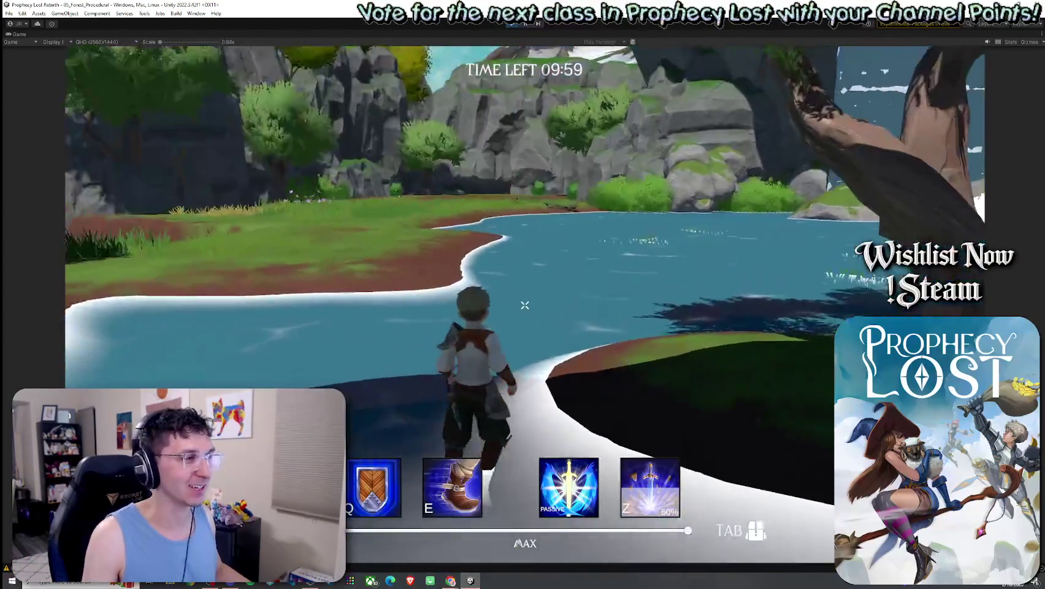
key(w)
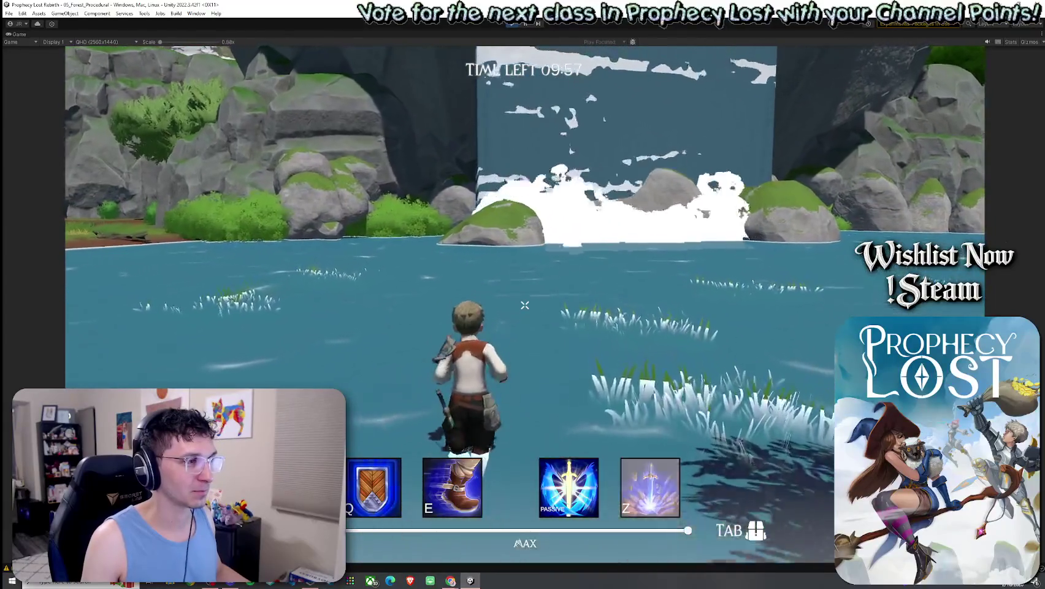
key(w)
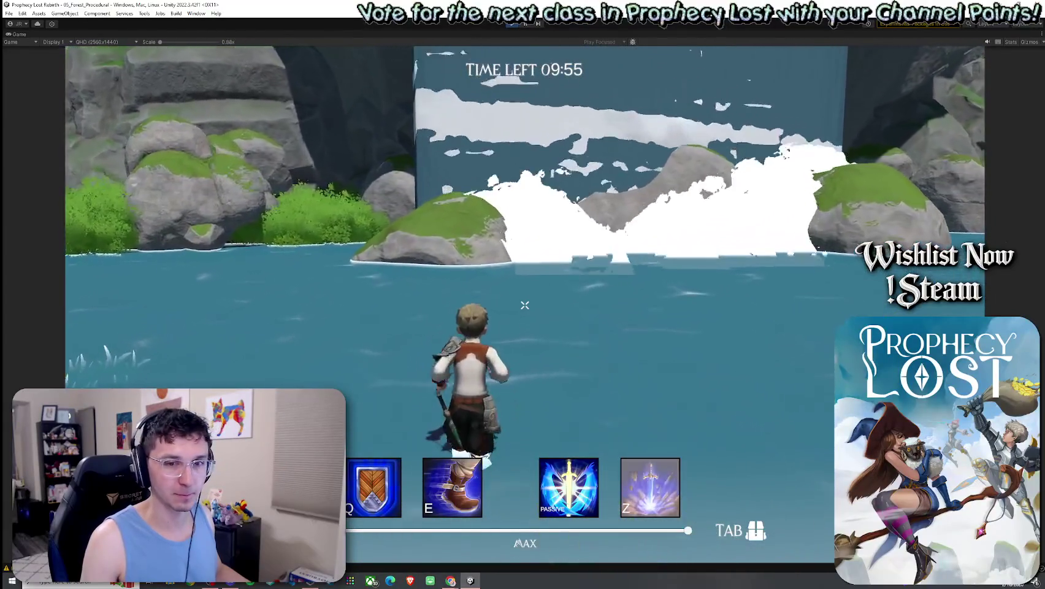
key(w)
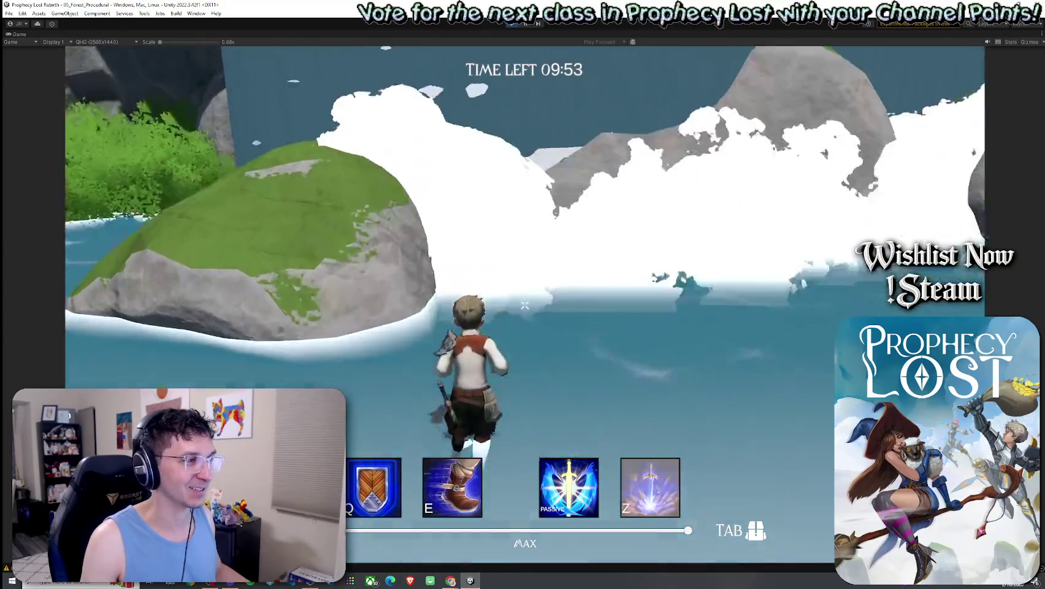
key(w)
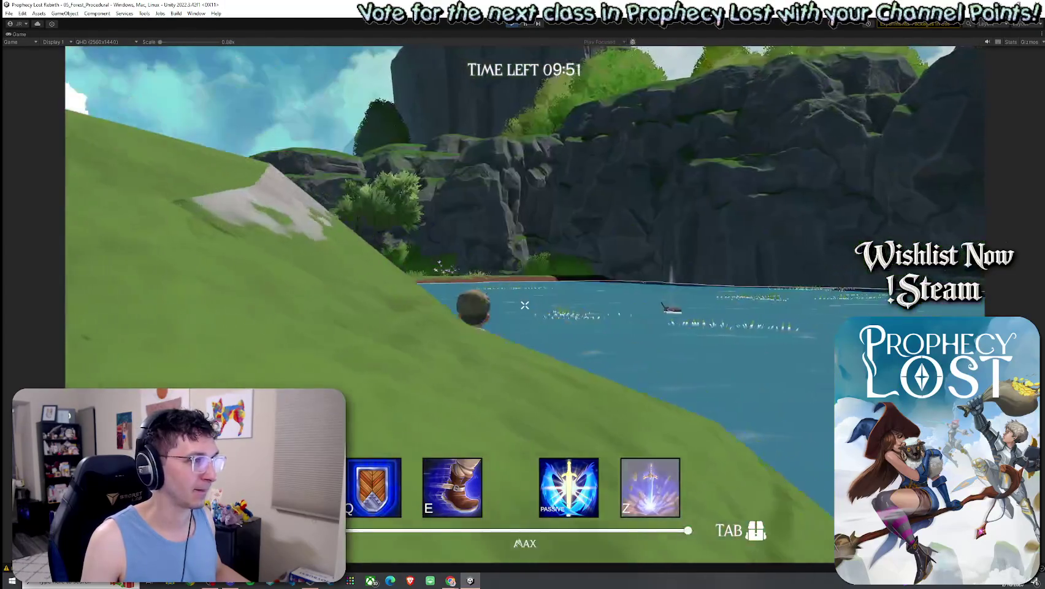
key(w)
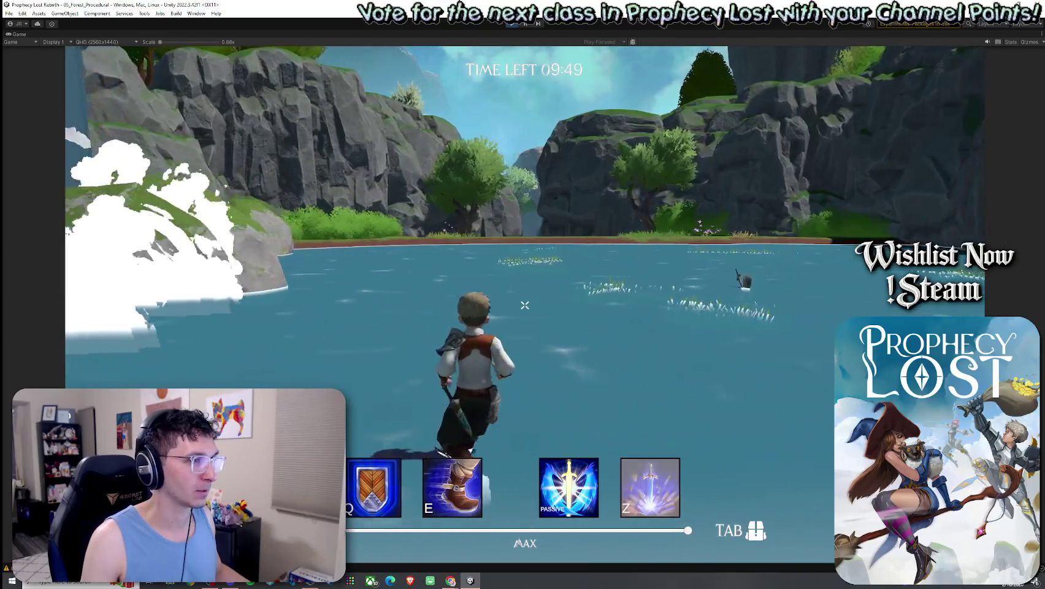
key(w)
key(Escape)
key(shift+space)
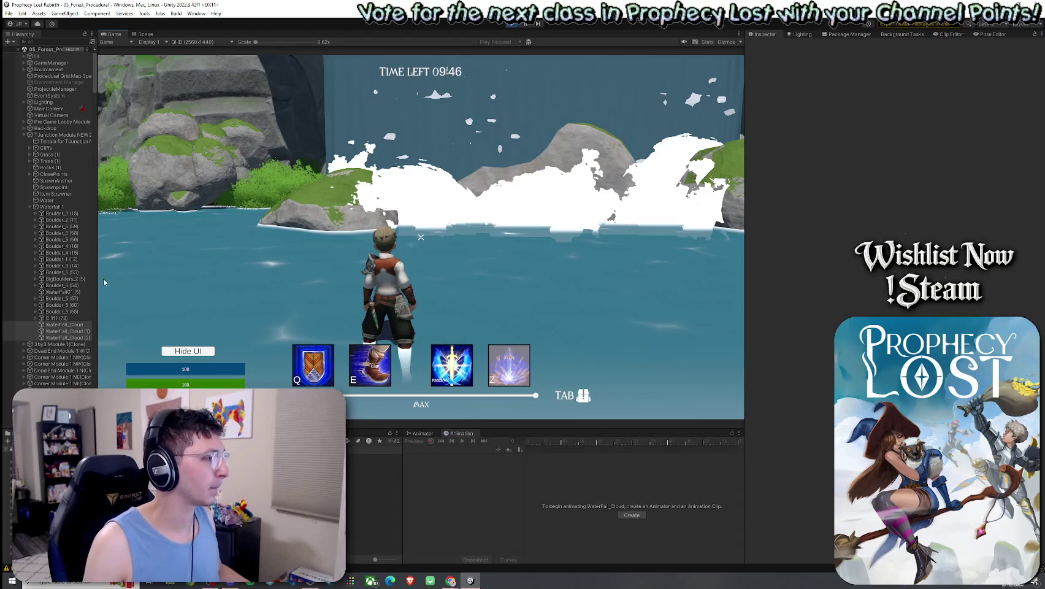
Step: Inspect the WaterFall_Cloud Audio Source output, Loop and priority settings
shift+click(59, 337)
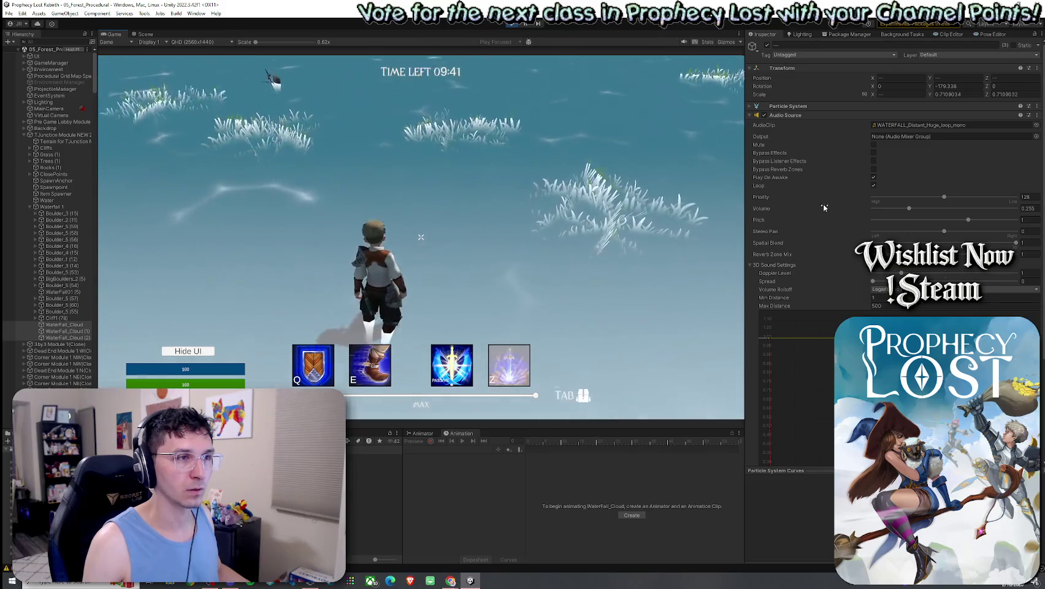
click(917, 135)
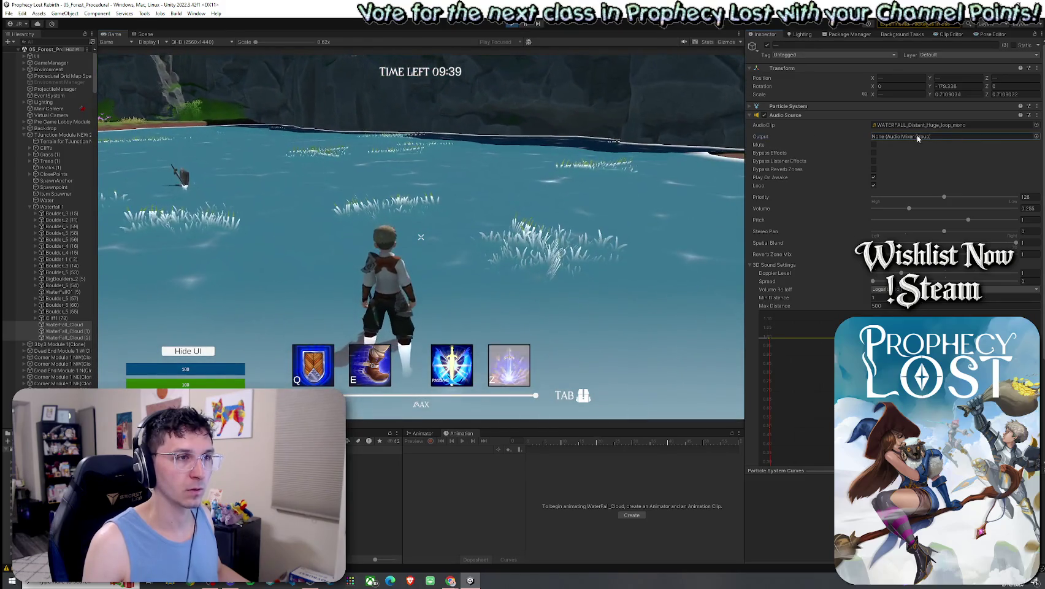
scroll(826, 218, down, 5)
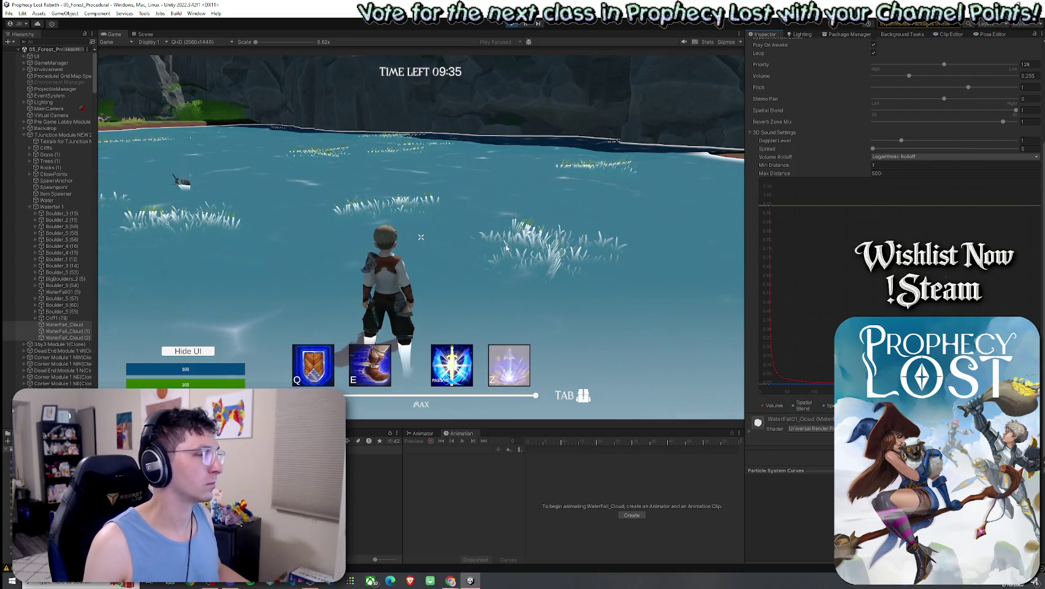
scroll(798, 183, up, 4)
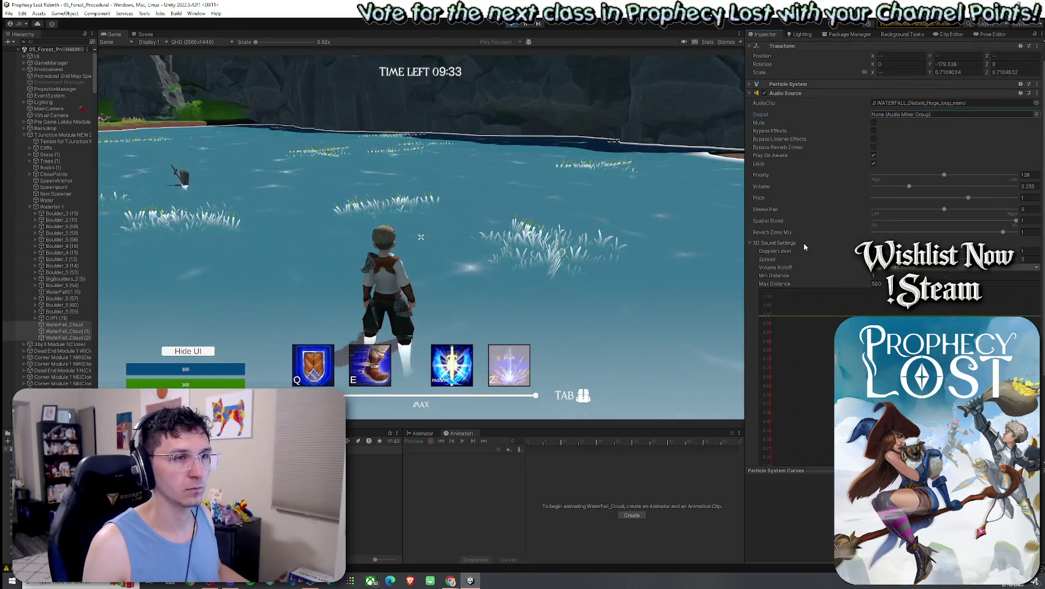
scroll(783, 163, up, 1)
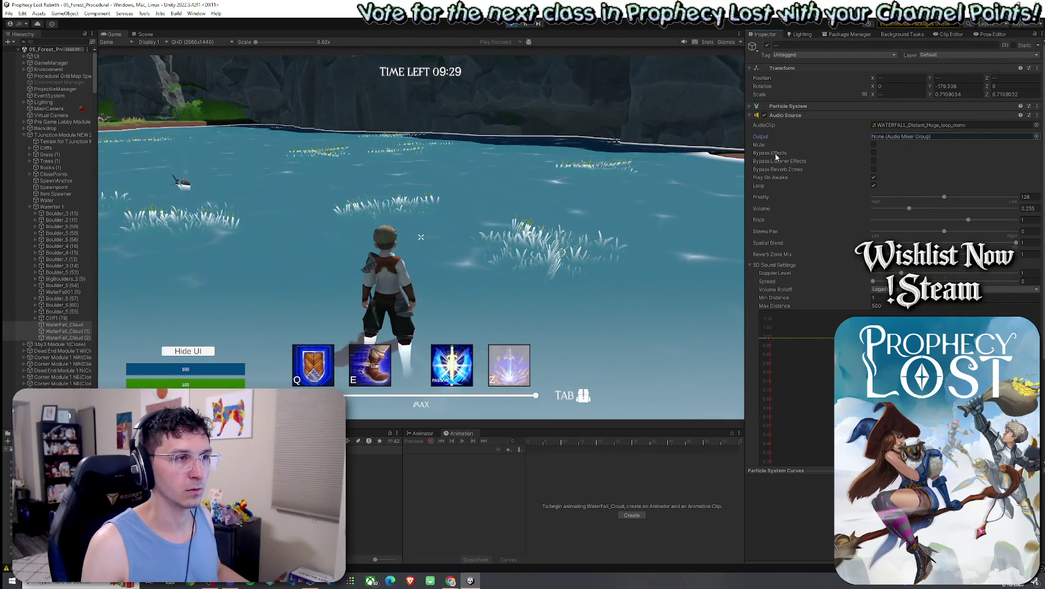
click(776, 181)
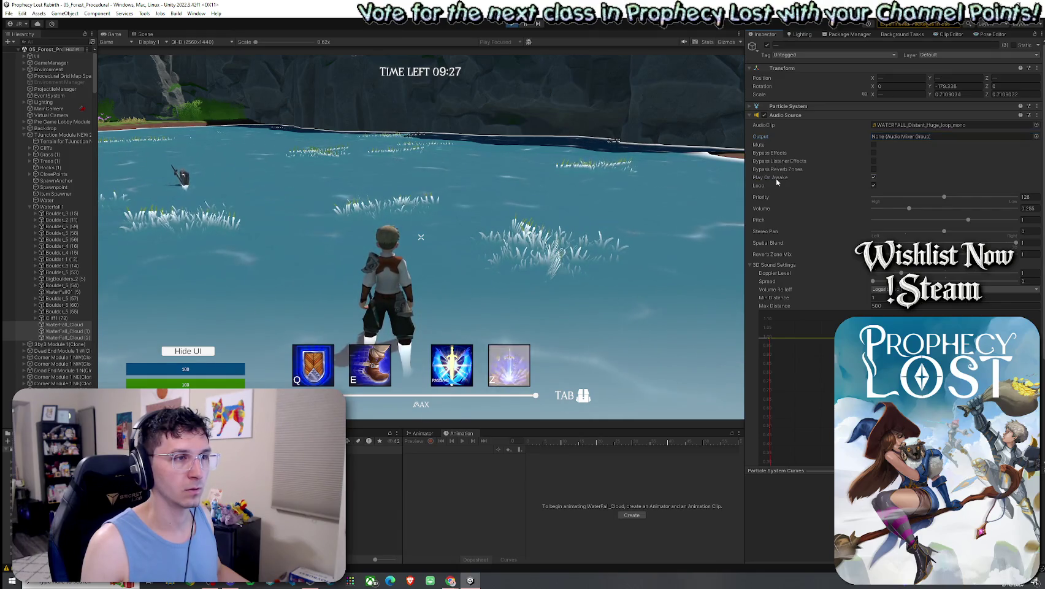
click(778, 198)
text(audio)
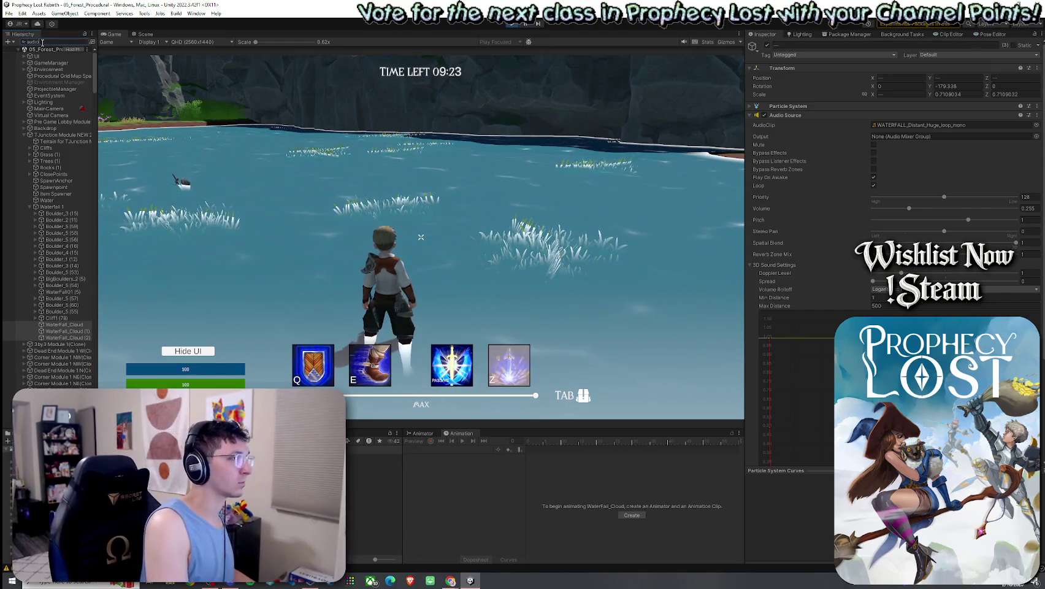
Step: Search the Hierarchy for t:listener, clear the search, and open the character's inventory
text(listener)
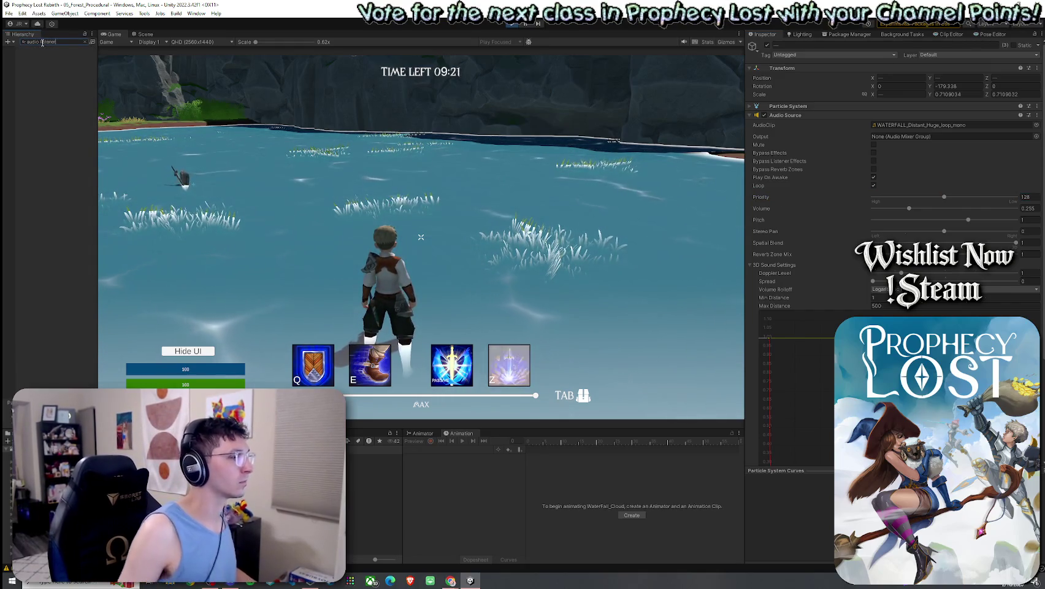
key(ctrl+a)
text(t)
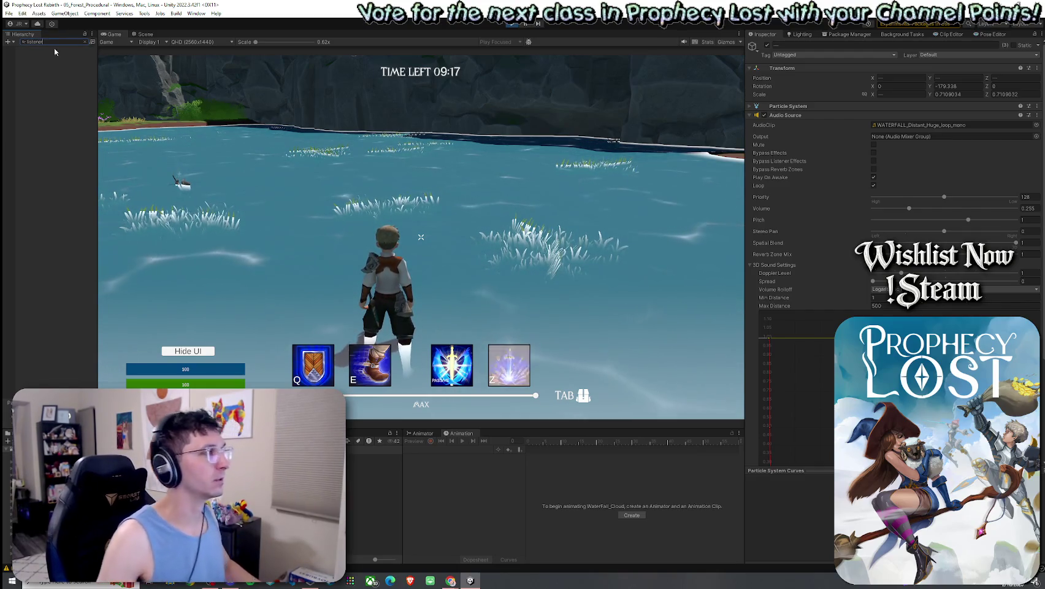
key(ctrl+a)
key(BackSpace)
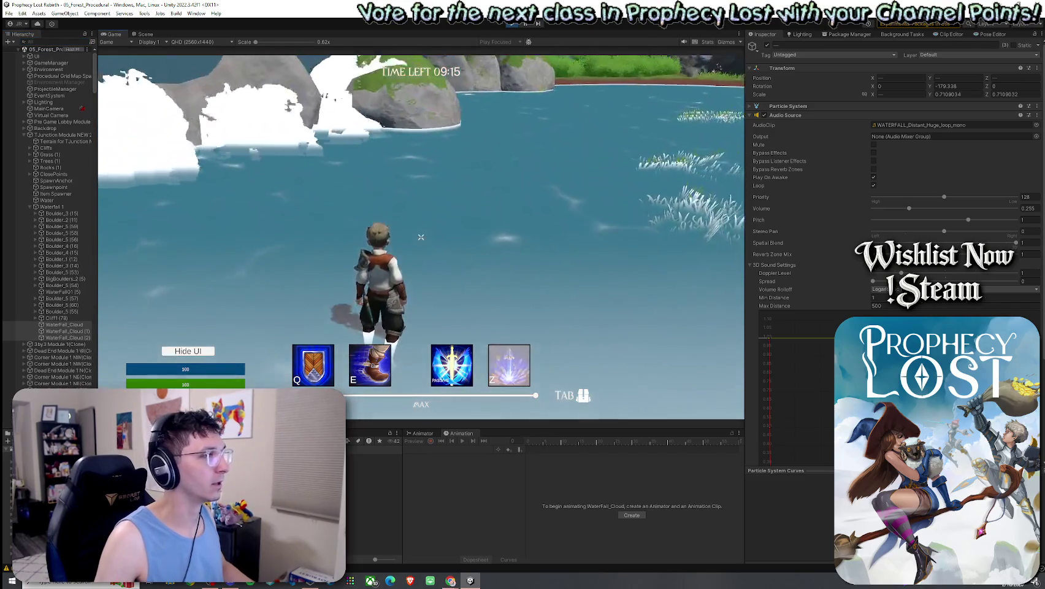
key(Tab)
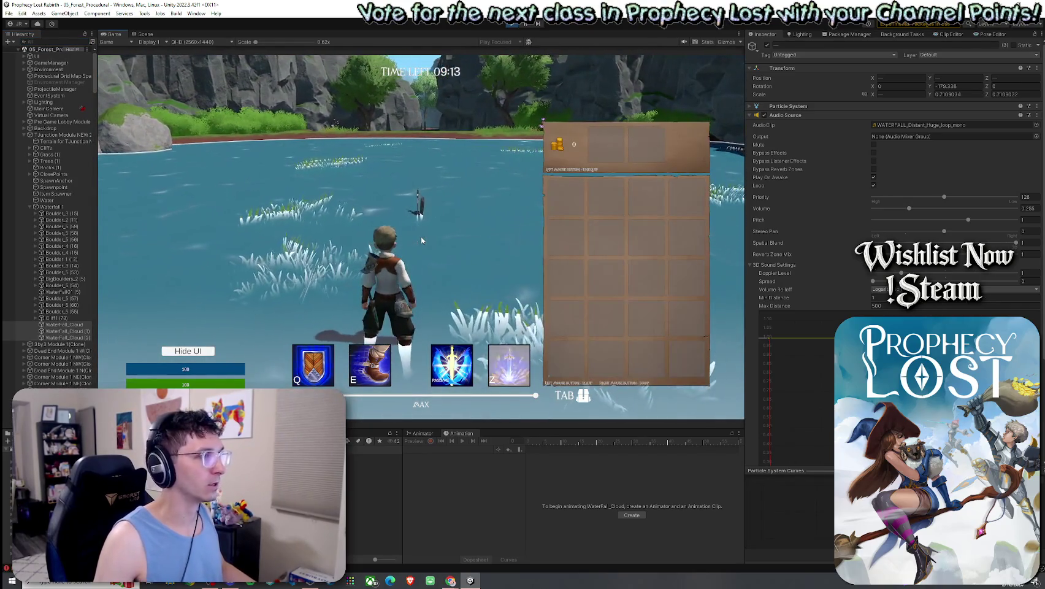
Step: Close the inventory, fly the scene camera over the spawned modules, and exit play mode
key(Tab)
key(Tab)
click(146, 34)
mouse_move(165, 219)
mouse_down()
mouse_move(215, 245)
mouse_move(229, 228)
mouse_up()
mouse_move(521, 250)
mouse_down()
mouse_move(634, 239)
mouse_move(575, 270)
mouse_up()
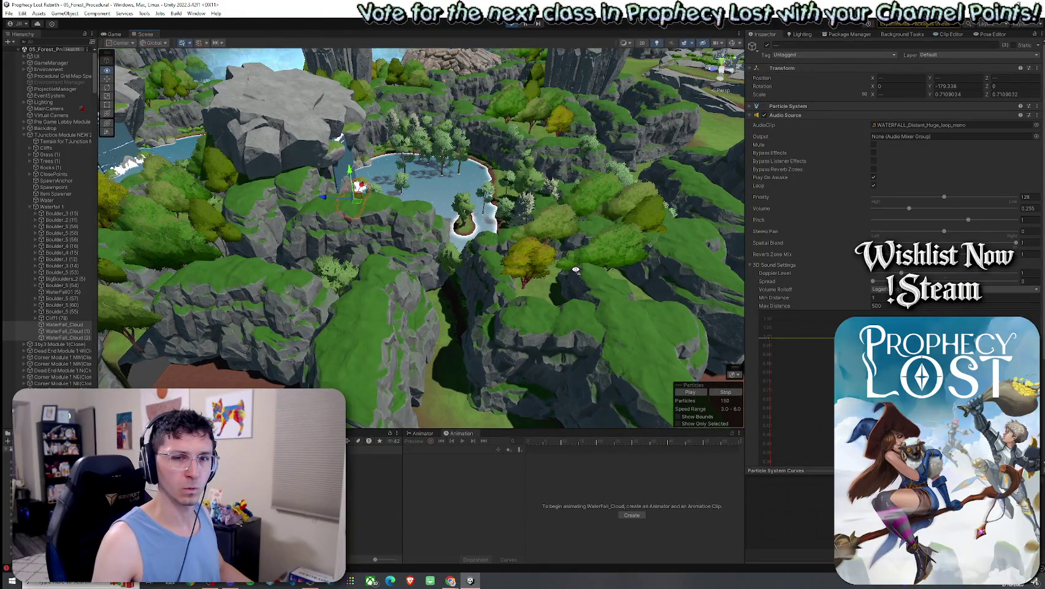
drag(575, 270, 565, 270)
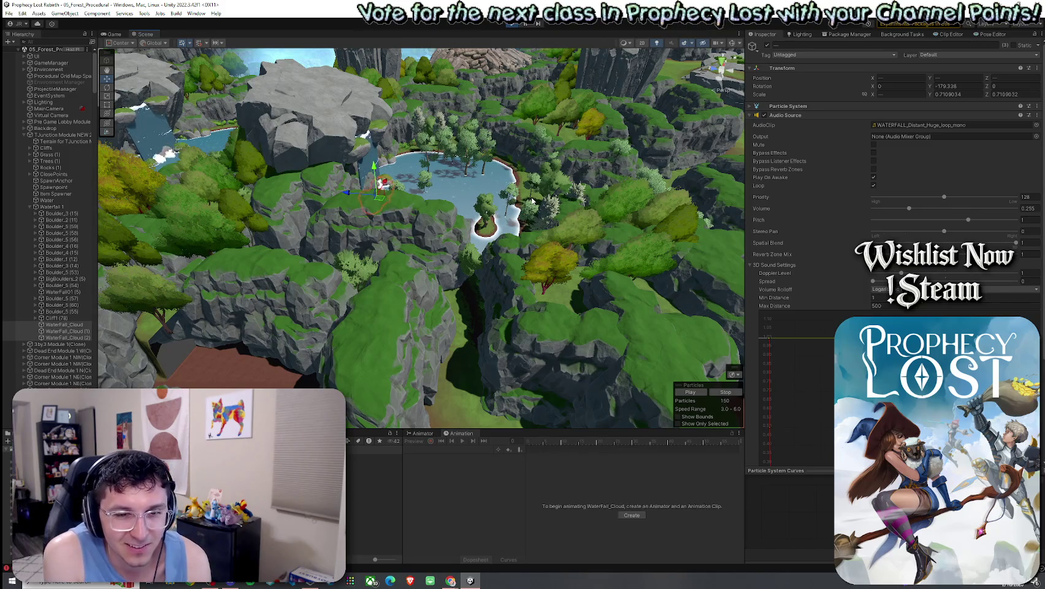
mouse_move(411, 227)
mouse_down()
mouse_move(519, 182)
mouse_move(370, 165)
mouse_move(440, 234)
mouse_up()
scroll(441, 235, down, 10)
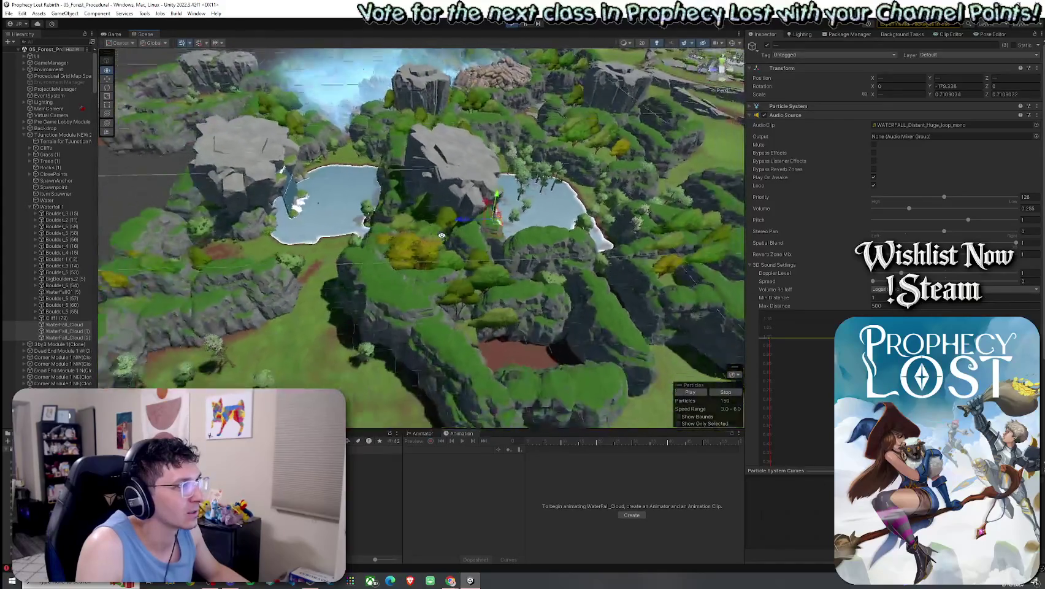
scroll(444, 237, up, 4)
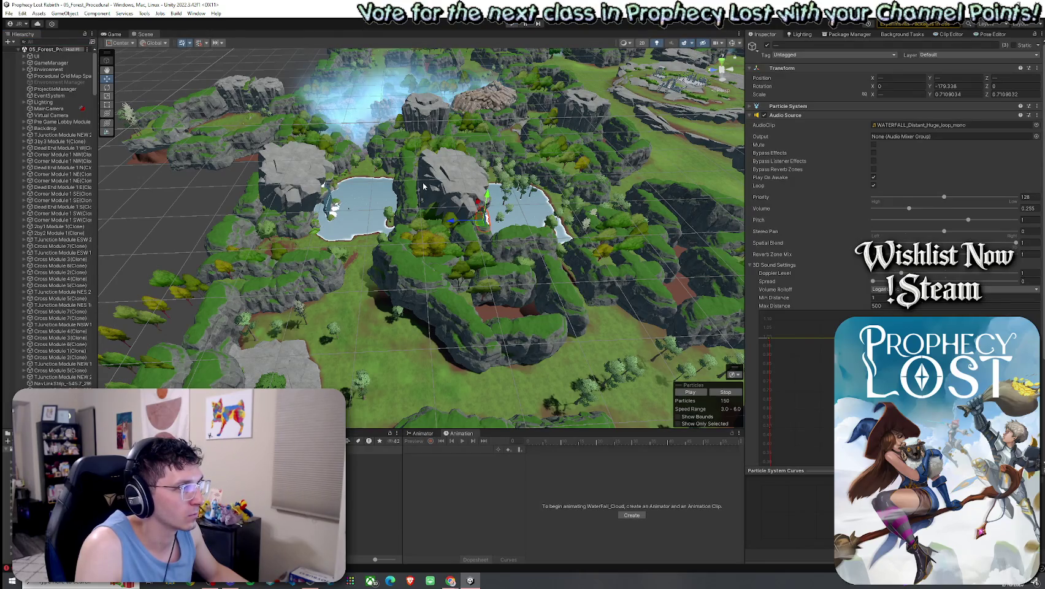
key(ctrl+z)
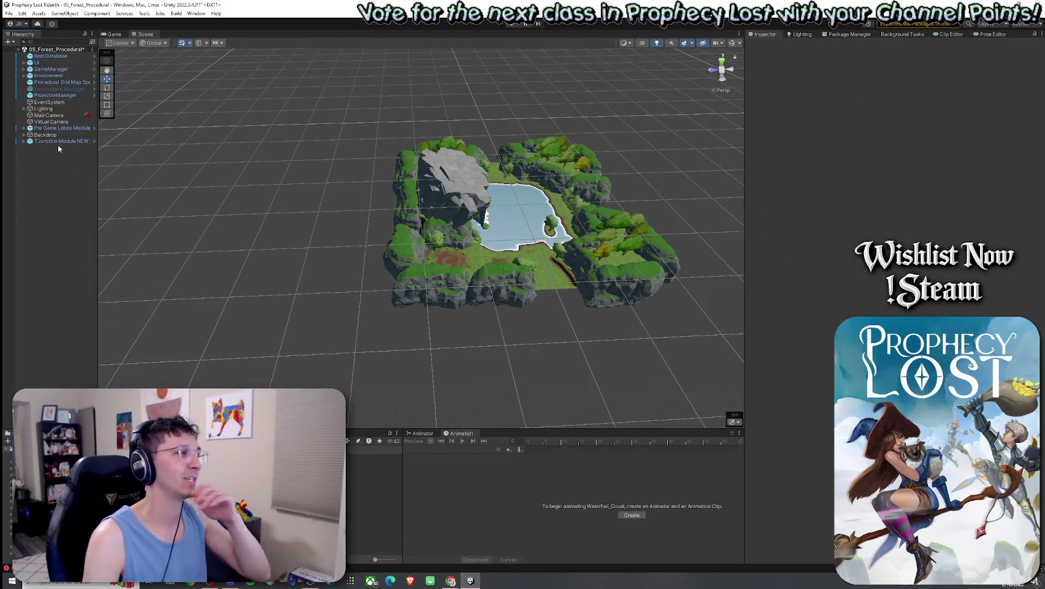
Step: Apply all overrides to the TJunction Module NEW 2 prefab and recheck its overrides
click(58, 141)
click(25, 141)
click(817, 77)
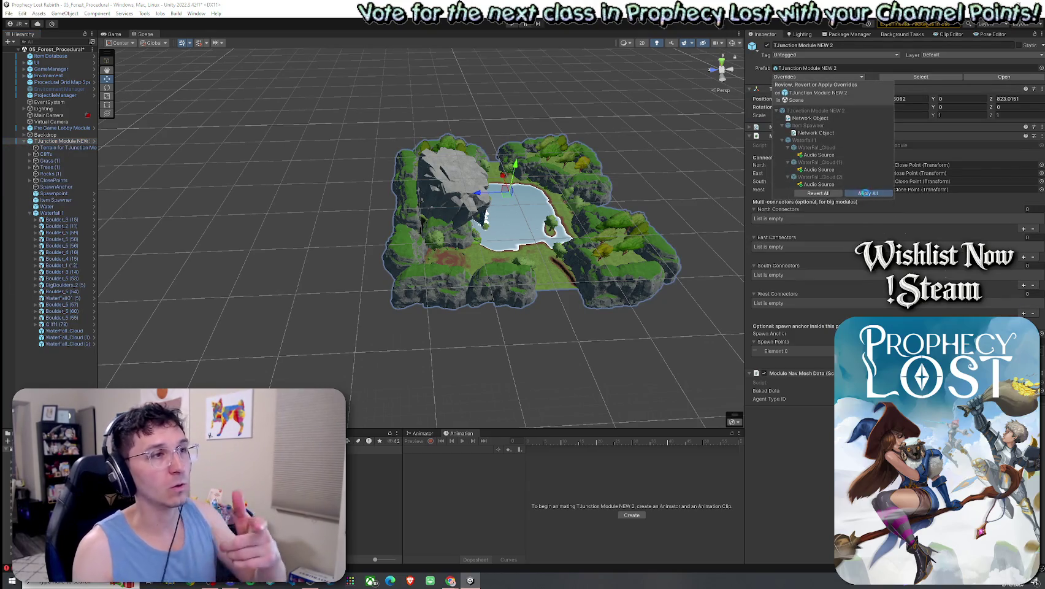
click(868, 194)
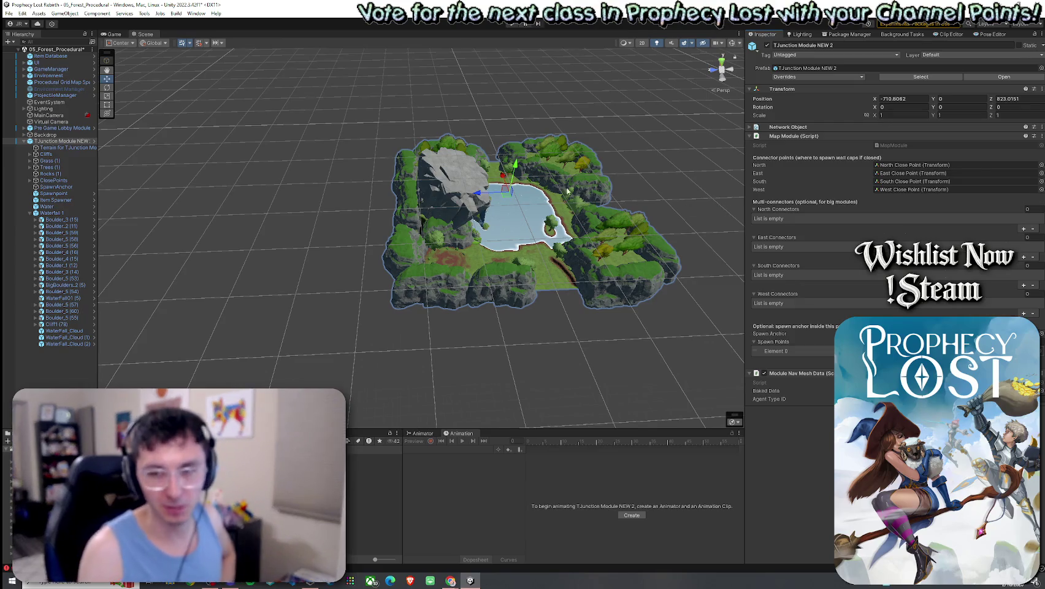
click(30, 213)
click(51, 249)
click(65, 143)
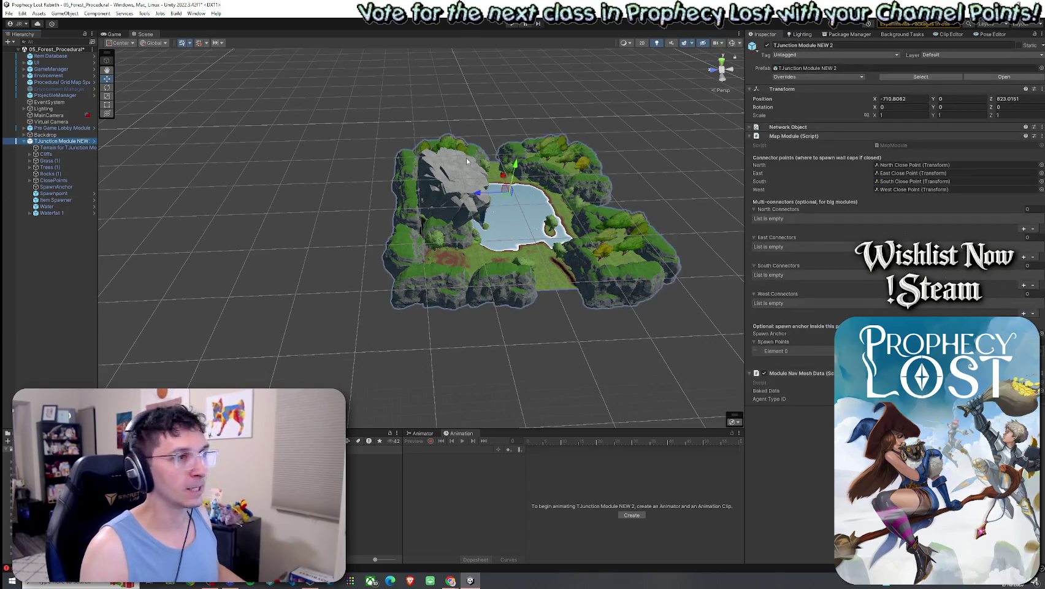
click(779, 88)
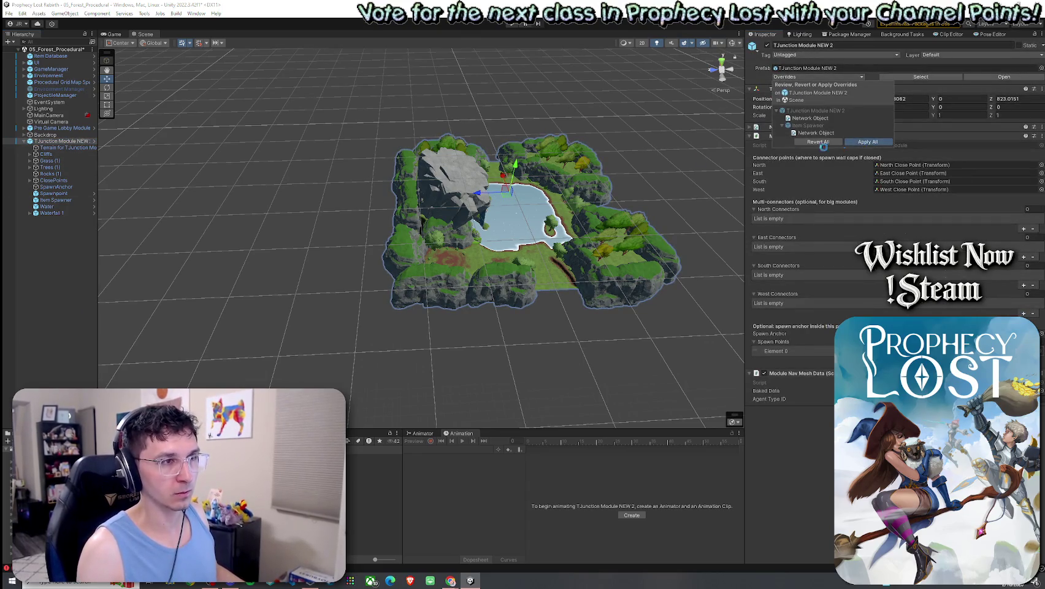
Step: Delete the module instance, save the scene, and enter play mode
click(56, 143)
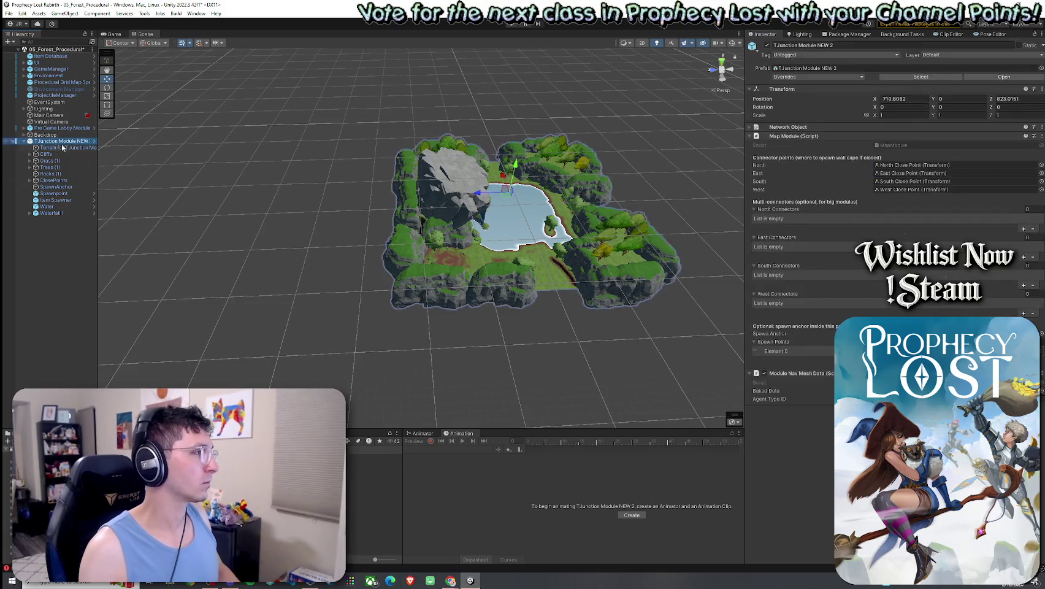
key(Delete)
click(8, 13)
click(24, 46)
key(ctrl+p)
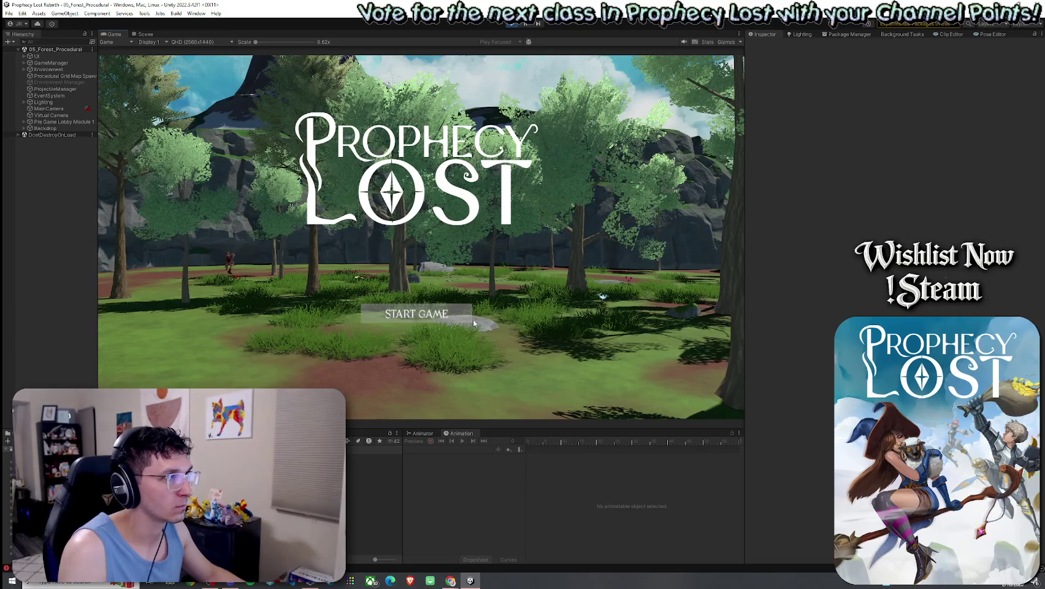
Step: Maximize the game view and start a new game session connected to the server
key(shift+space)
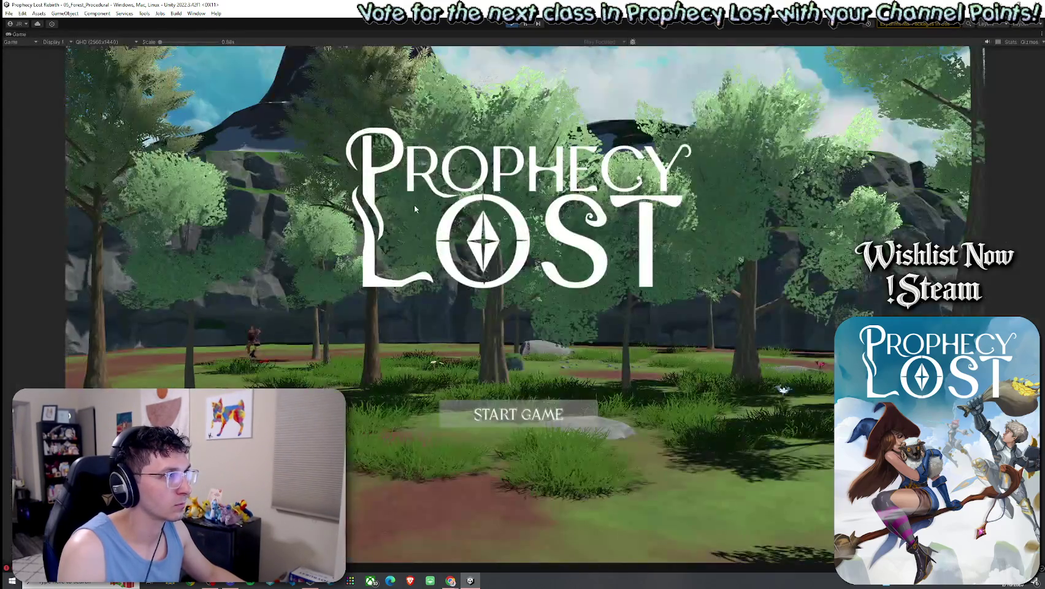
click(502, 413)
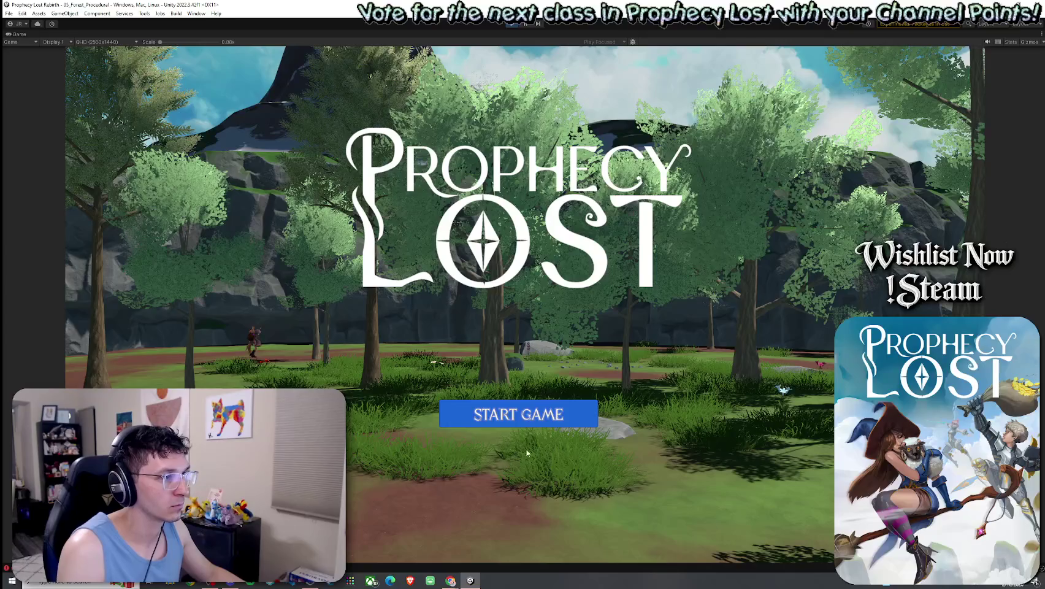
click(540, 413)
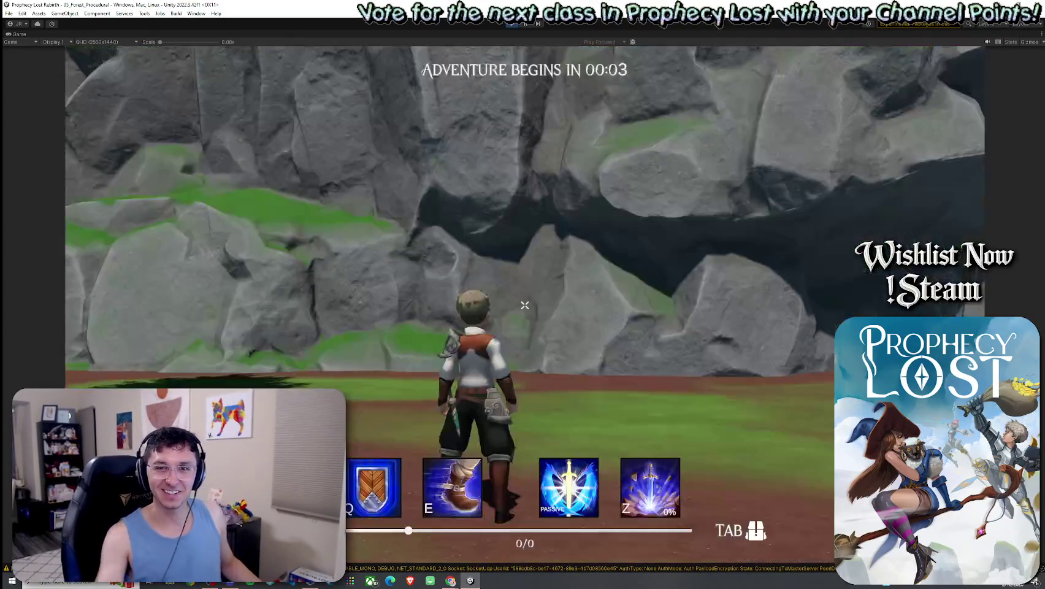
Step: Run the character past the waterfall rocks and clouds to the boulder and grassy rock
key(w)
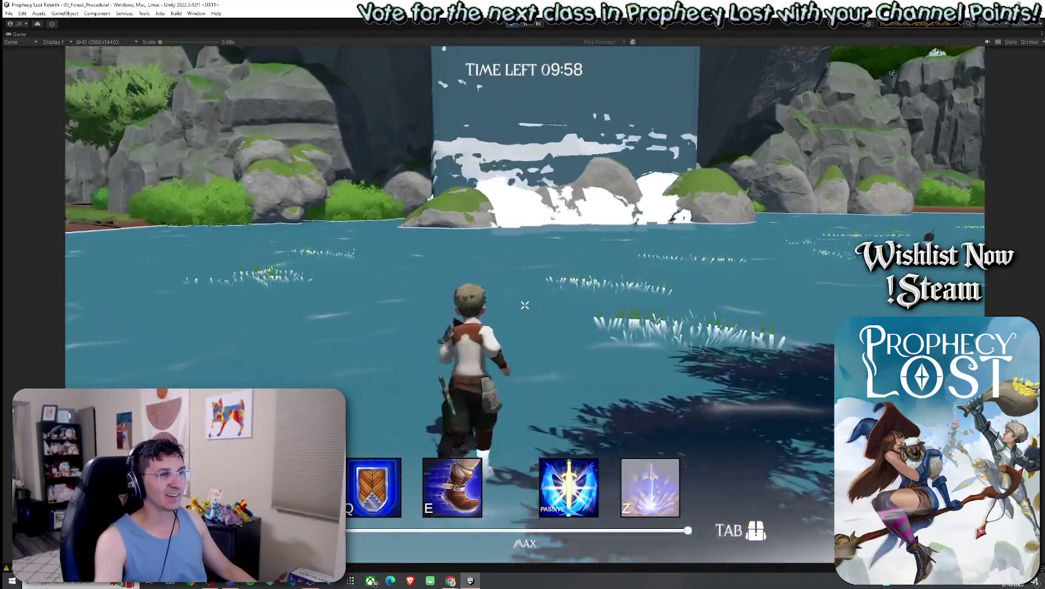
key(w)
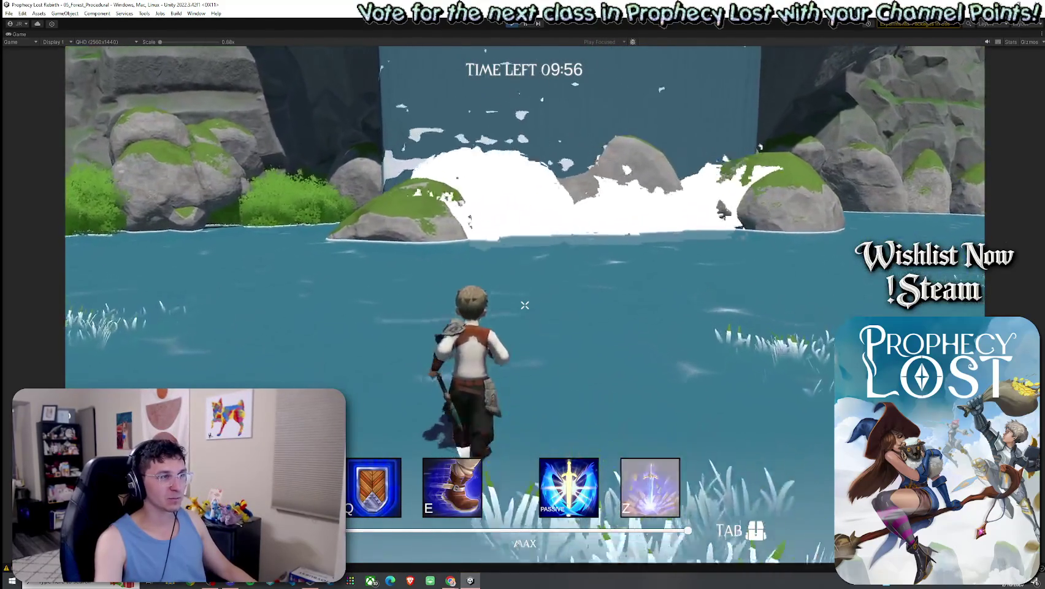
key(w)
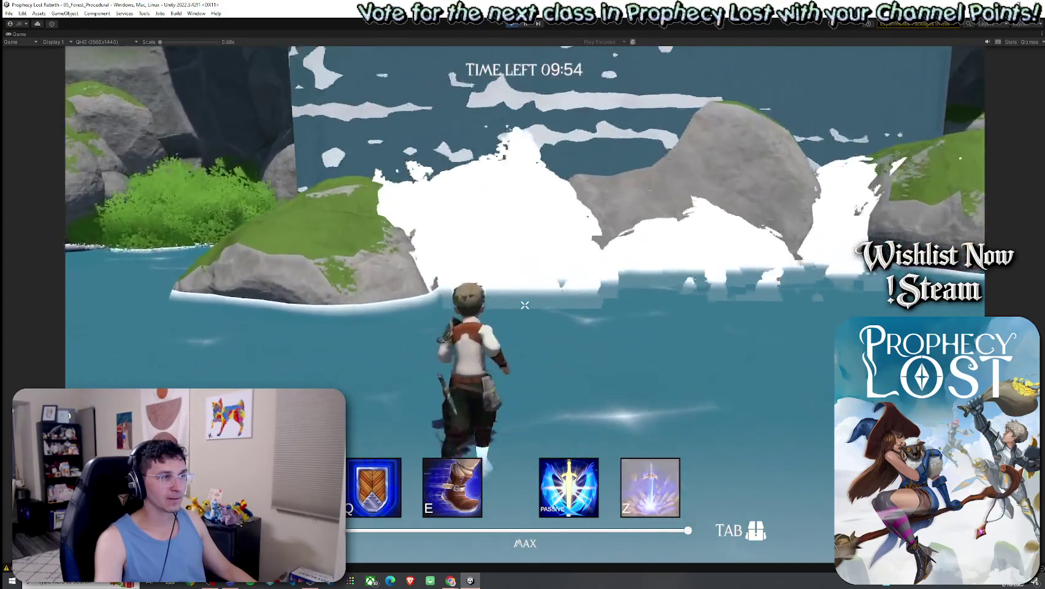
key(w)
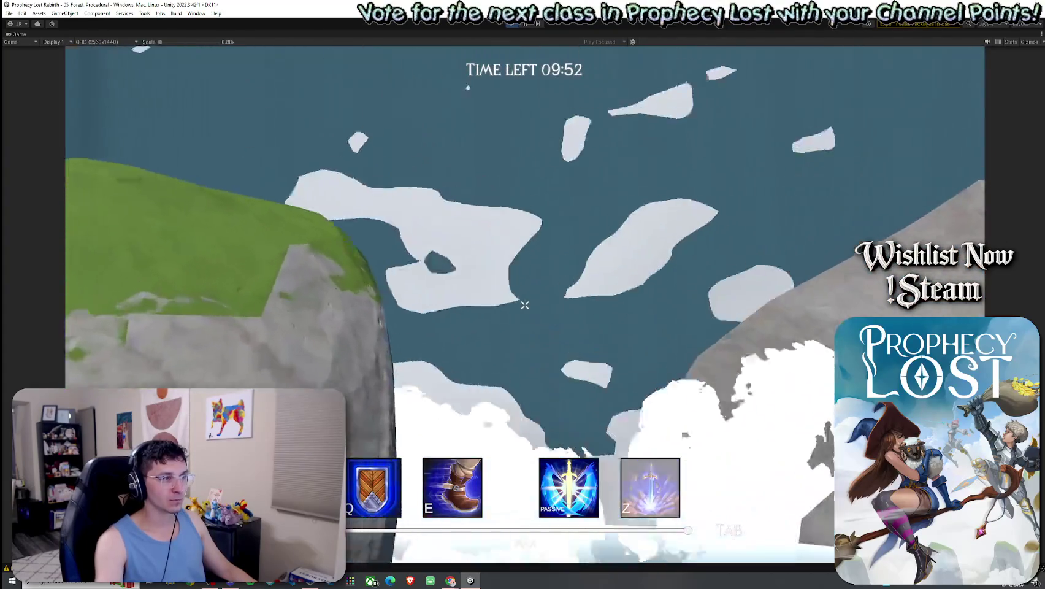
key(w)
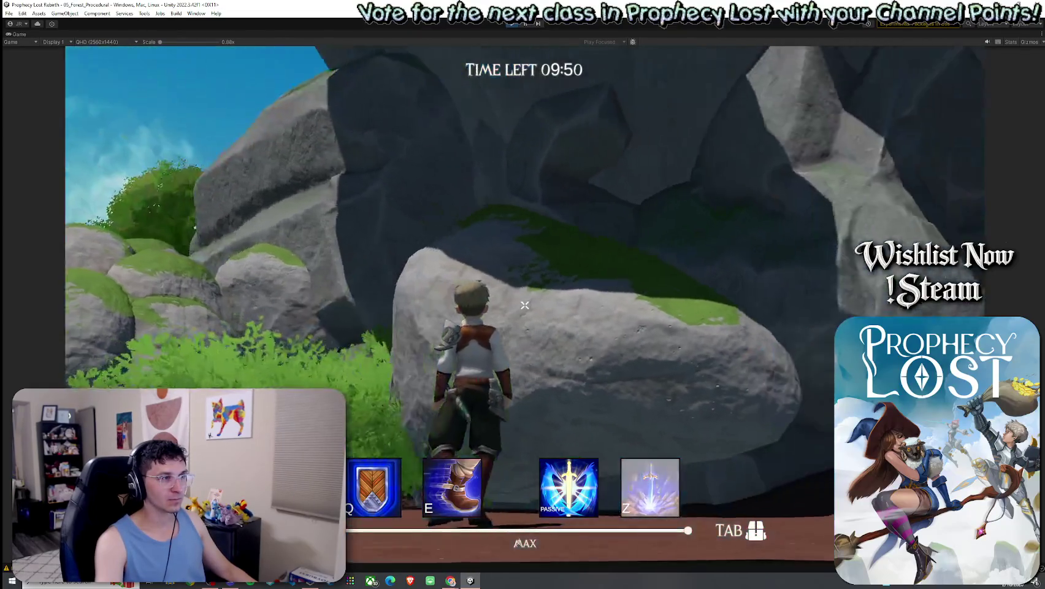
key(w)
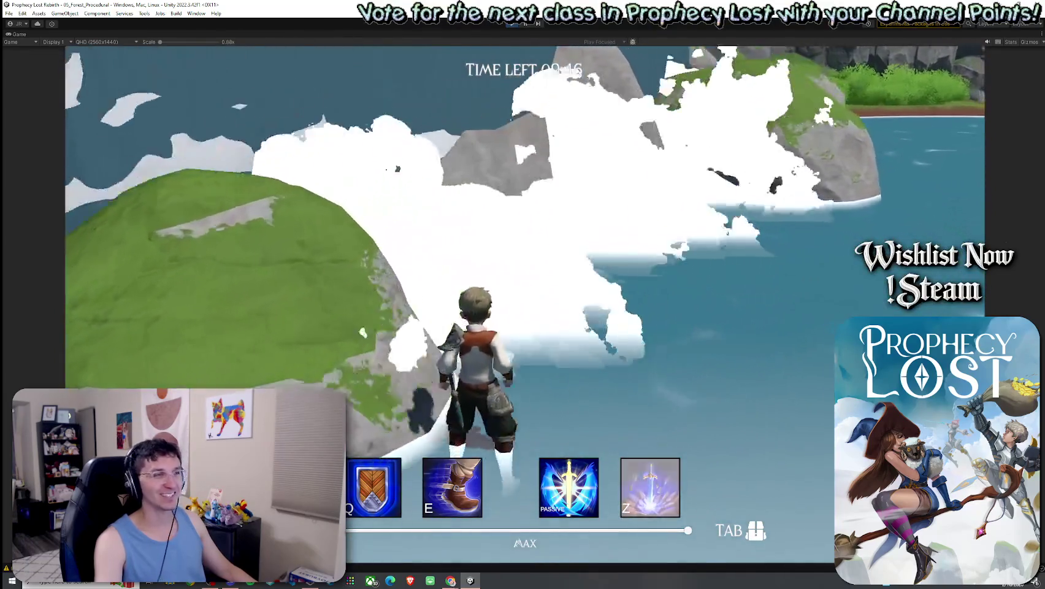
Step: Dismiss the stray Start menu, stop play mode with Ctrl+P, and return to the Scene view
key(super)
click(359, 246)
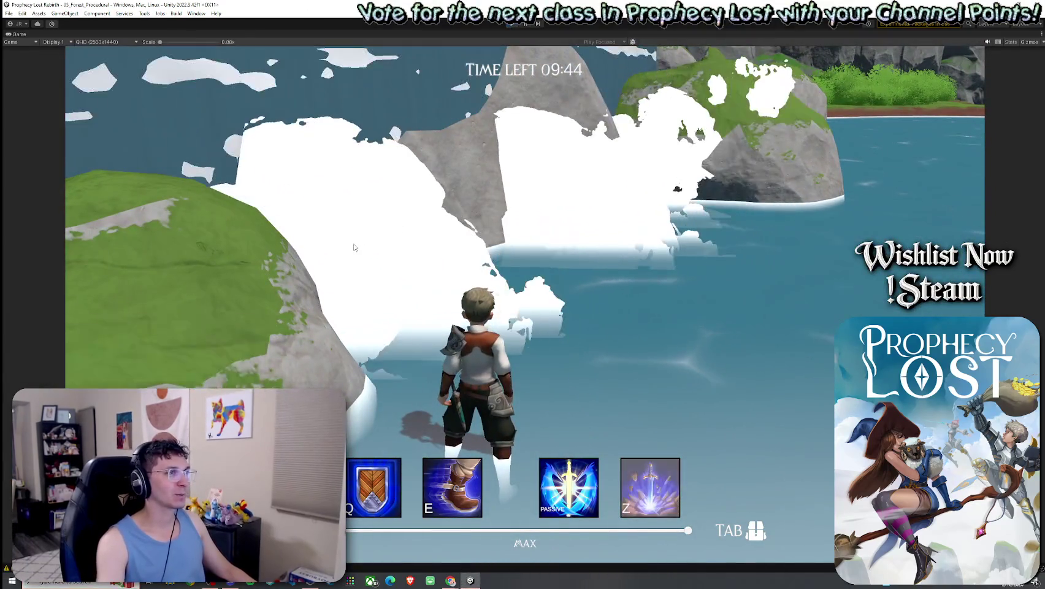
key(ctrl+p)
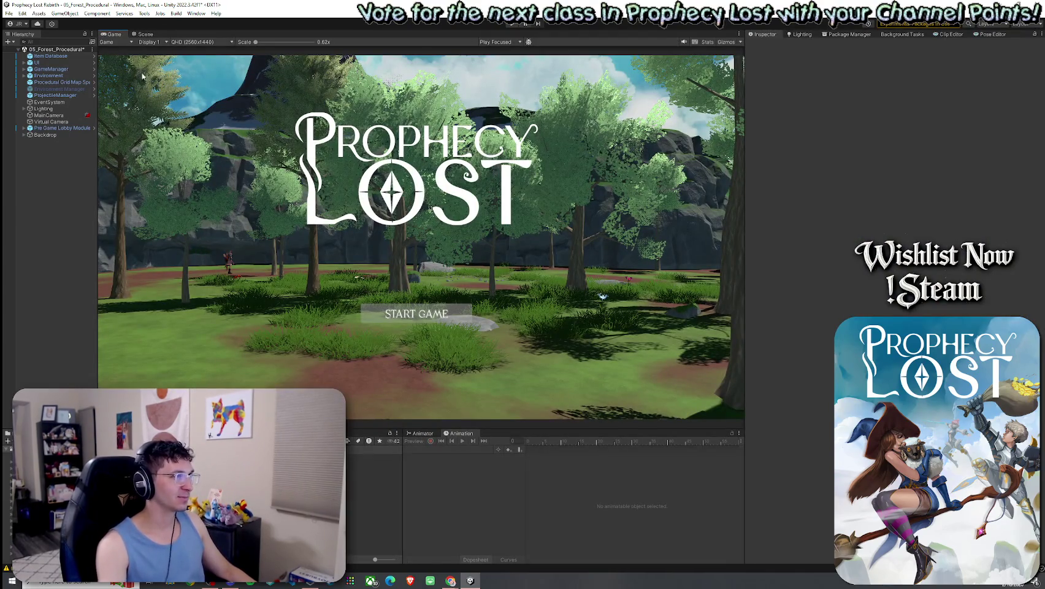
click(147, 34)
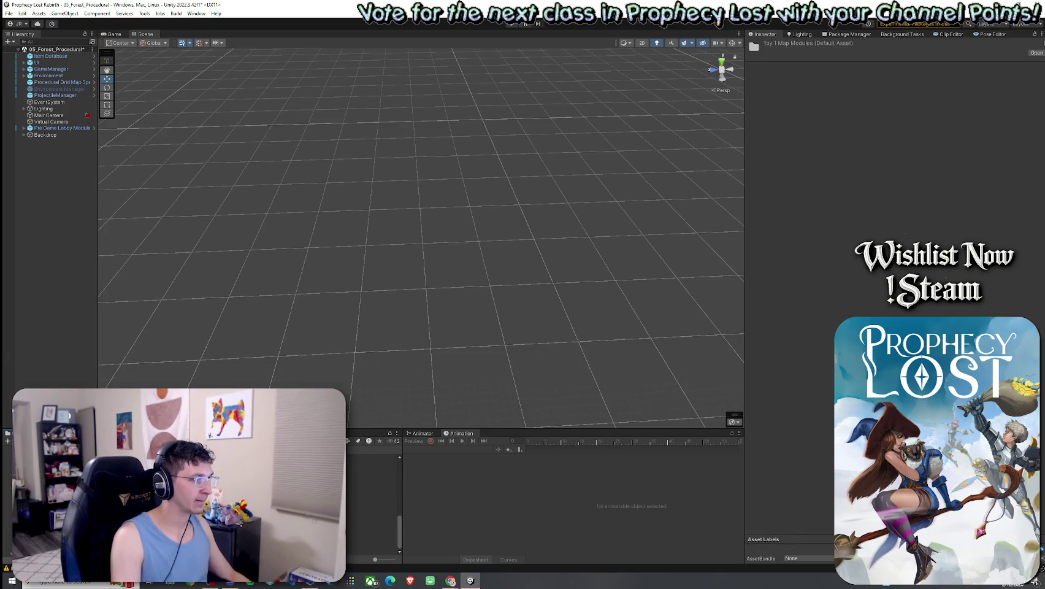
Step: Duplicate the TJunction prefab asset and place TJunction Module NEW 2 in the scene, framed
key(ctrl+d)
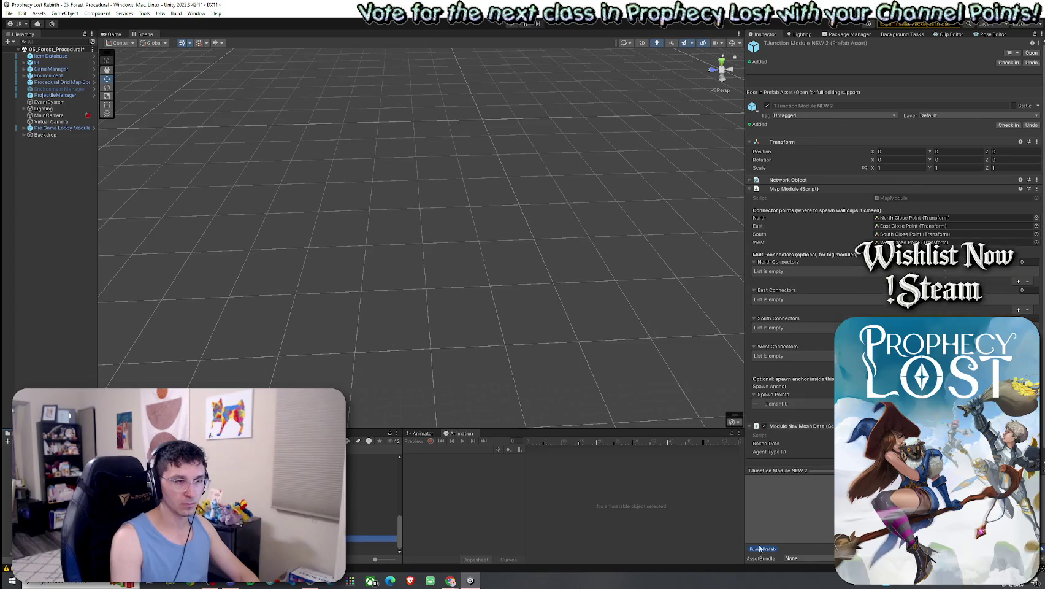
drag(827, 471, 827, 255)
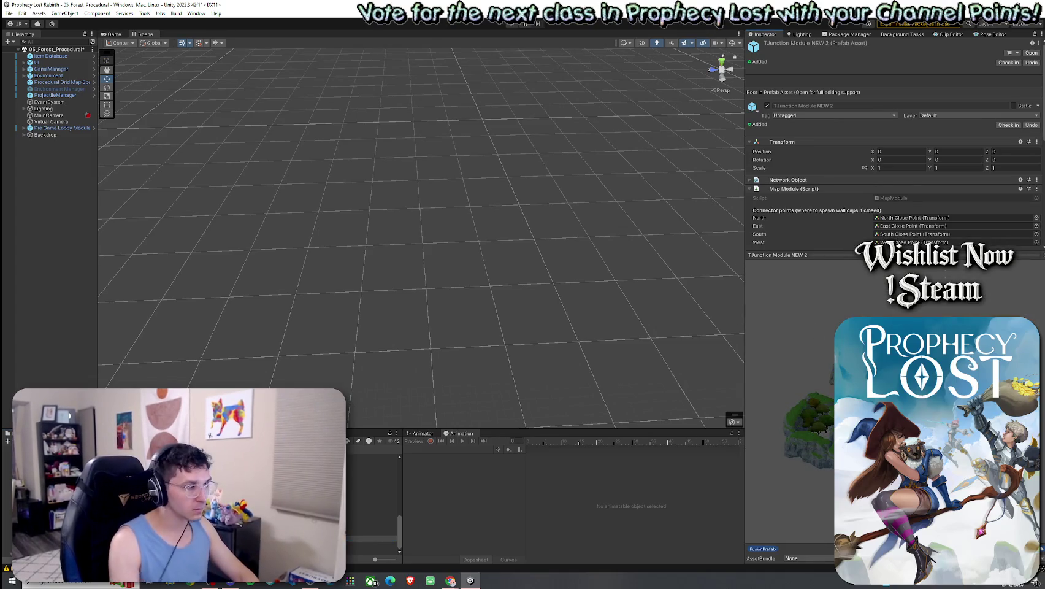
mouse_move(368, 539)
mouse_down()
mouse_move(239, 288)
mouse_move(231, 234)
mouse_up()
key(f)
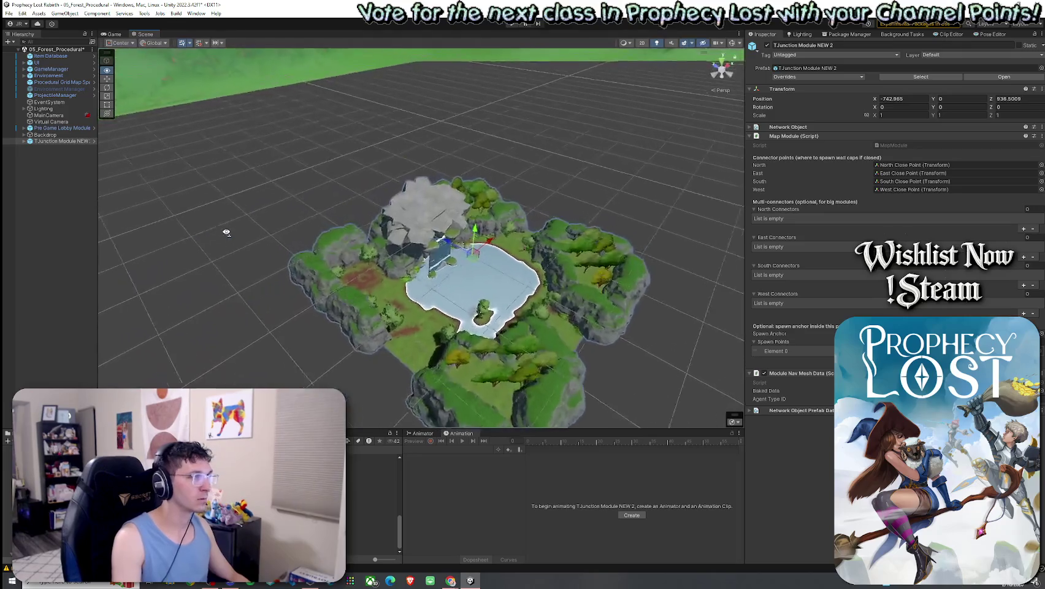
Step: Expand TJunction Module NEW 2 and Waterfall 1 in the Hierarchy and select the first WaterFall_Cloud
scroll(230, 234, down, 10)
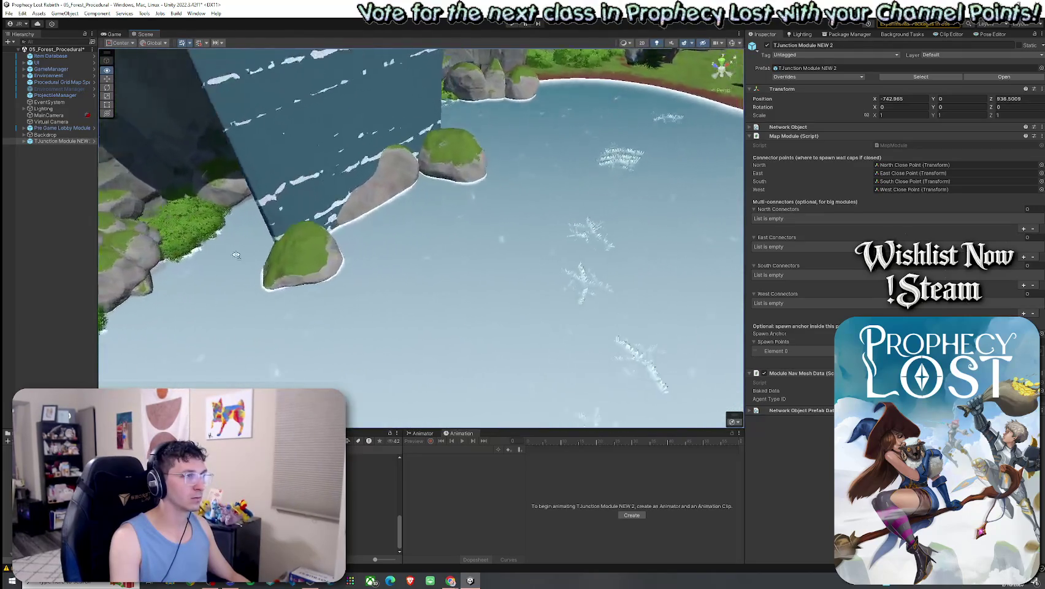
click(23, 141)
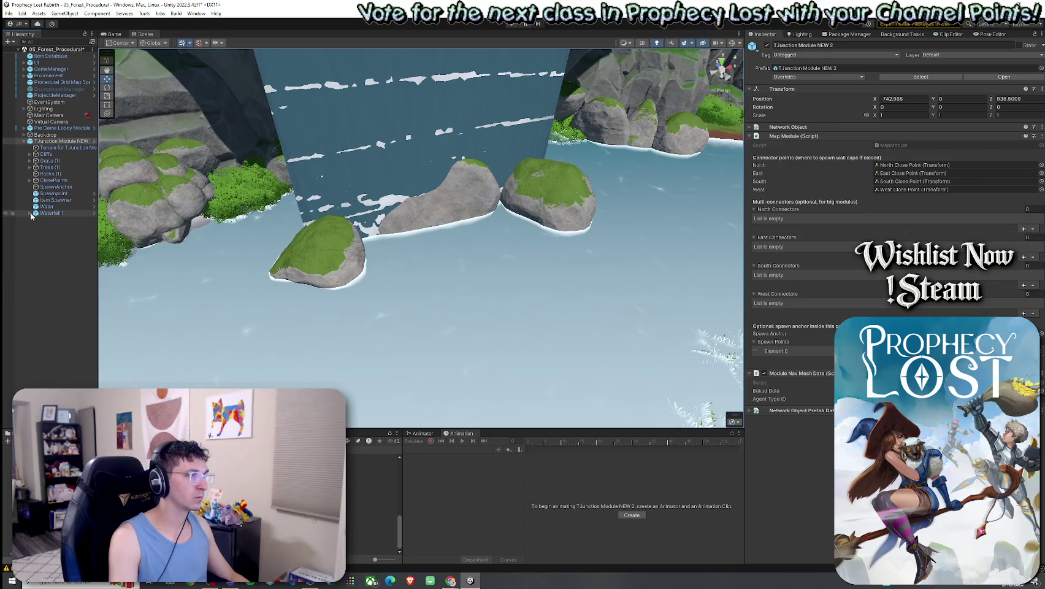
click(30, 213)
click(73, 332)
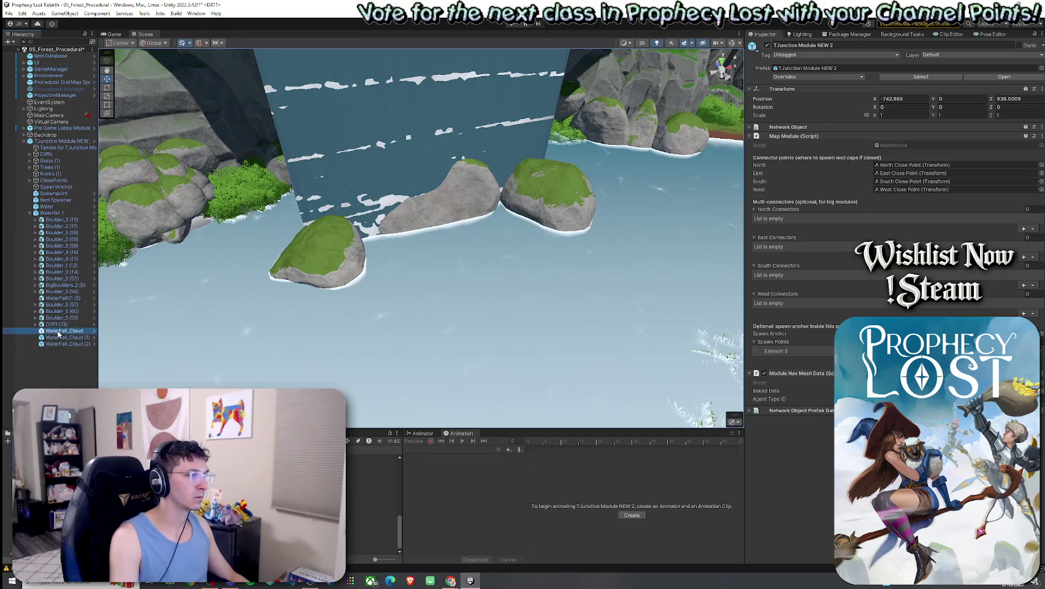
Step: Raise the three WaterFall_Cloud audio volumes to 0.636 and save the scene
shift+click(68, 344)
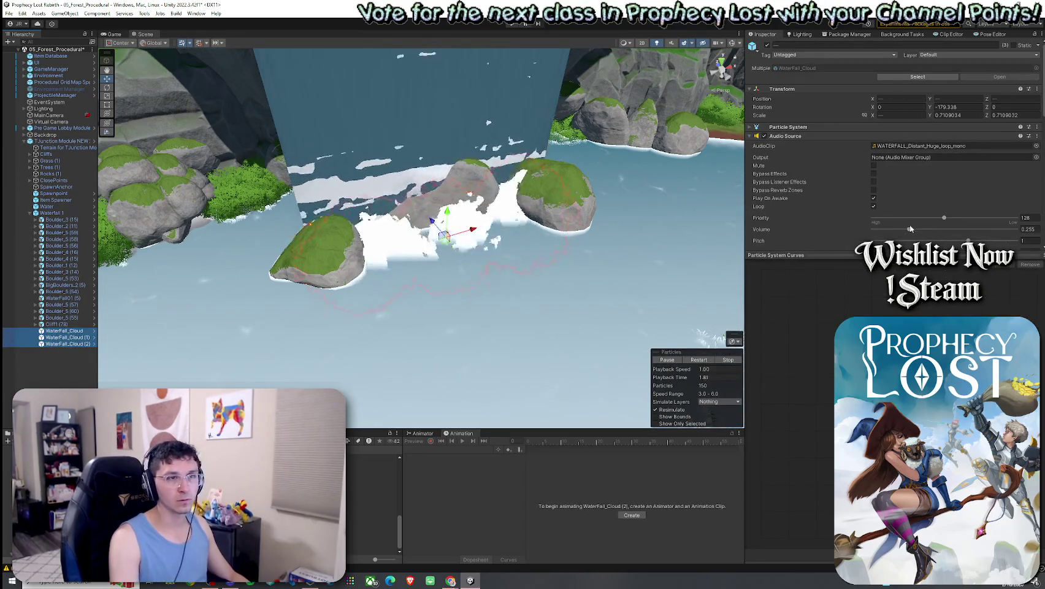
drag(952, 230, 964, 229)
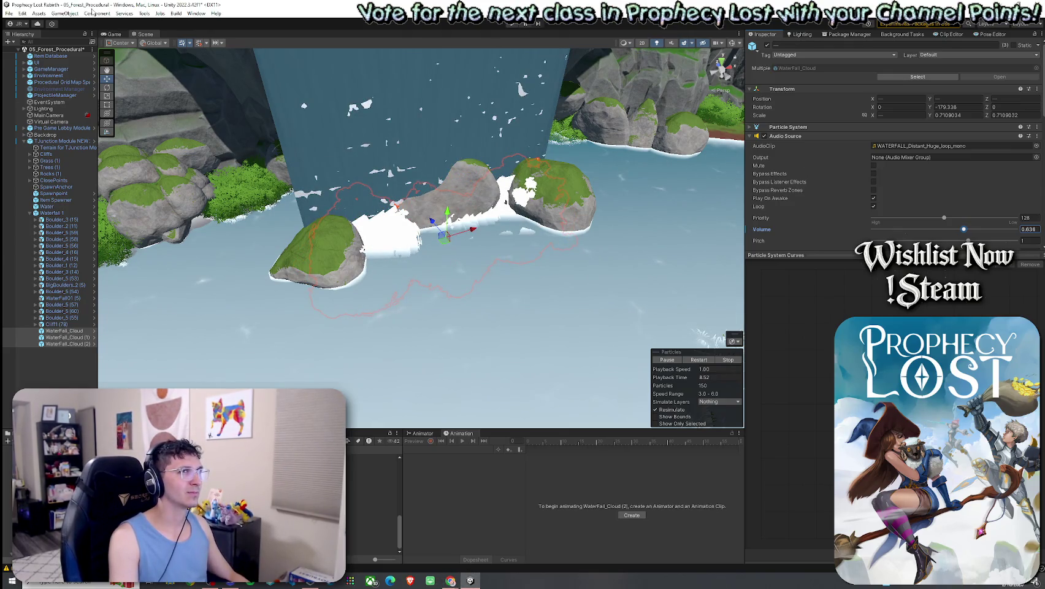
click(9, 13)
click(21, 52)
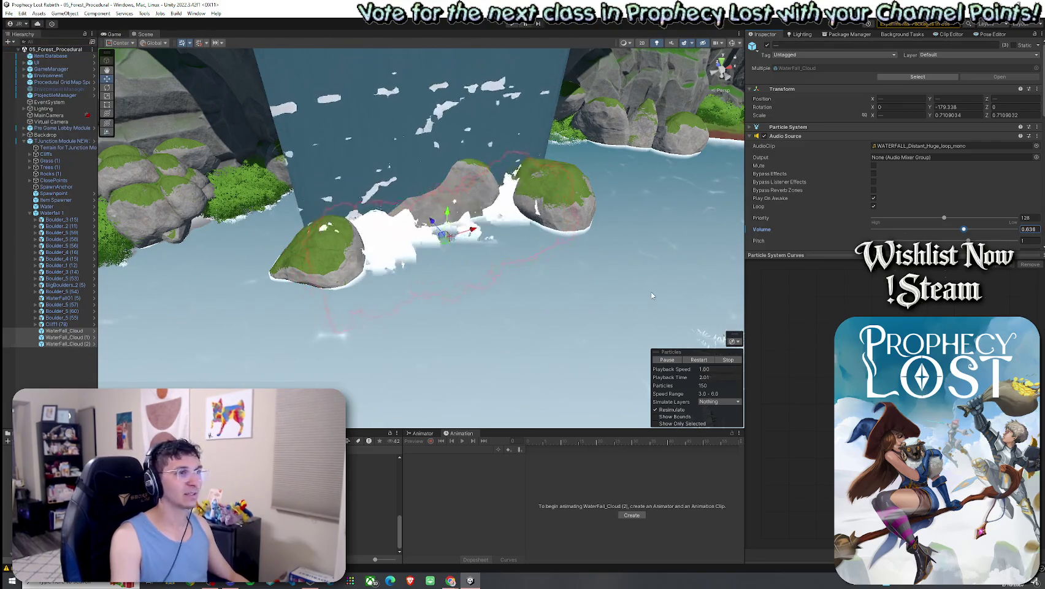
Step: Review TJunction Module NEW 2's prefab overrides and close the list without applying
click(125, 217)
click(847, 77)
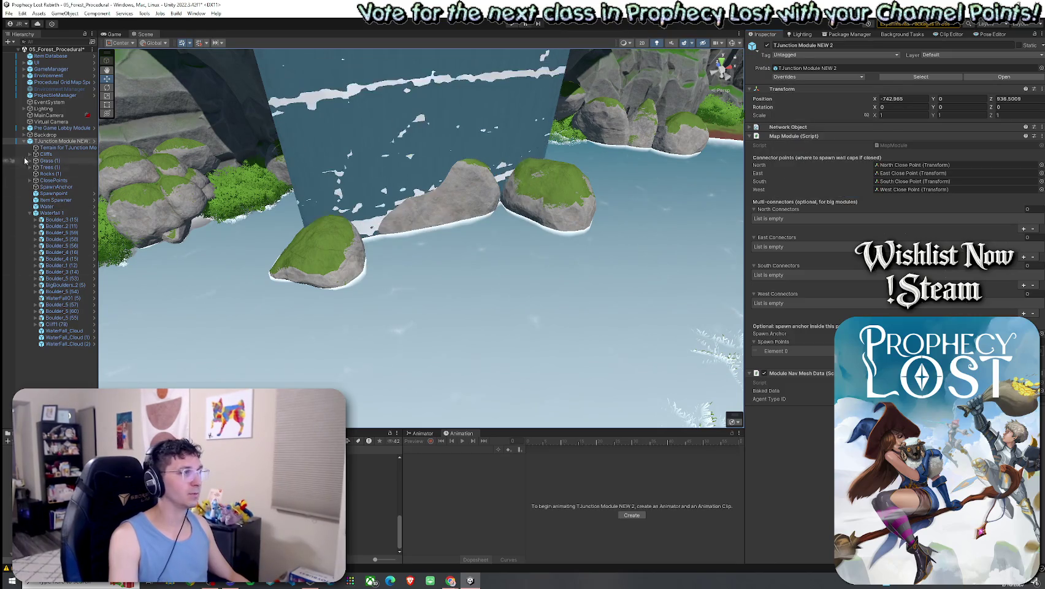
click(30, 213)
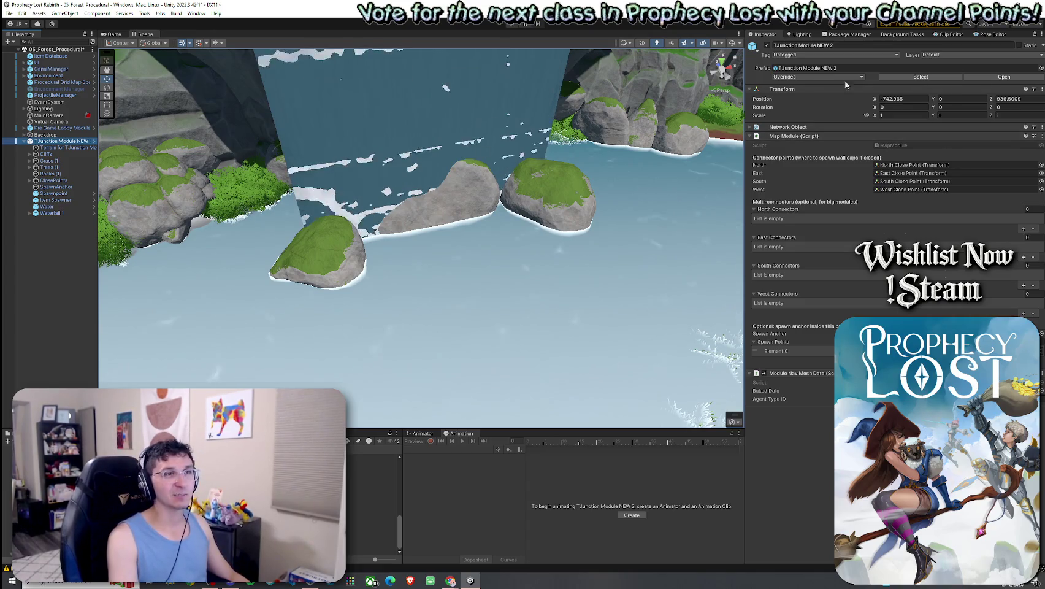
click(857, 78)
click(865, 142)
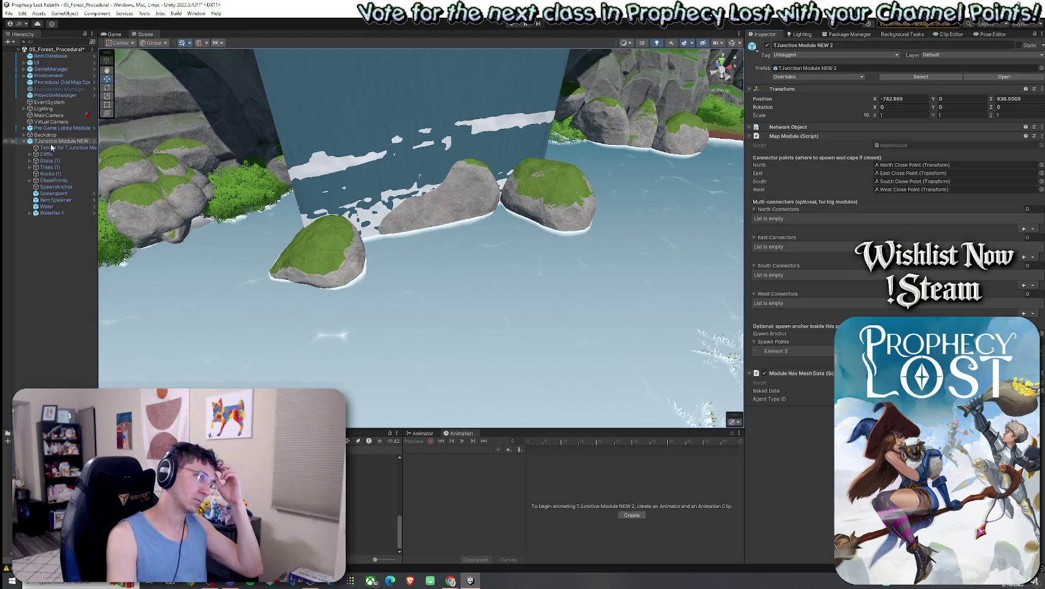
Step: Reselect the three WaterFall_Cloud objects, raise their volume to 0.852, and save
click(29, 213)
click(65, 331)
shift+click(67, 343)
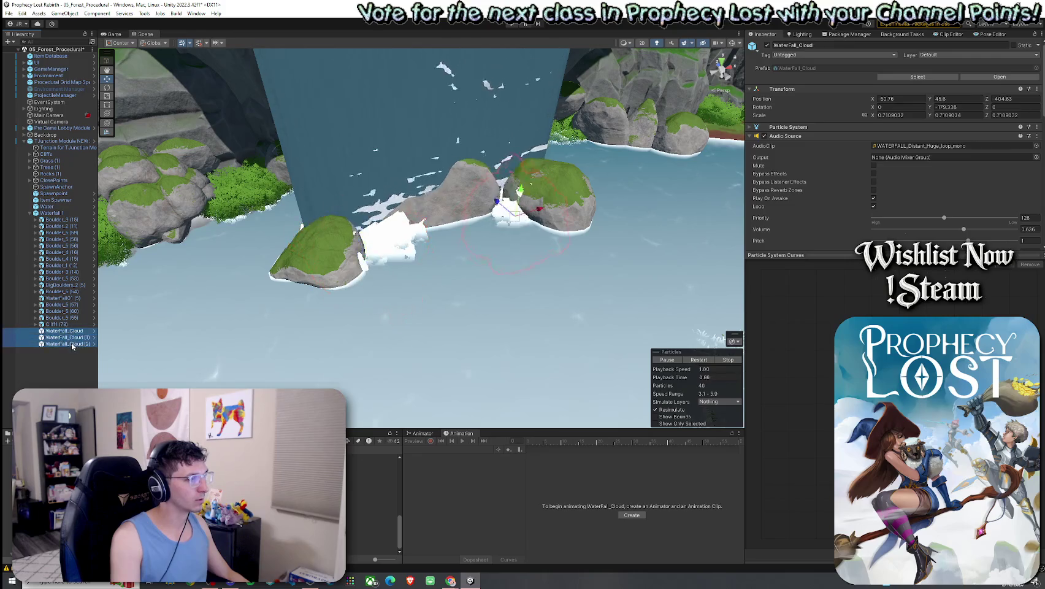
drag(964, 228, 995, 229)
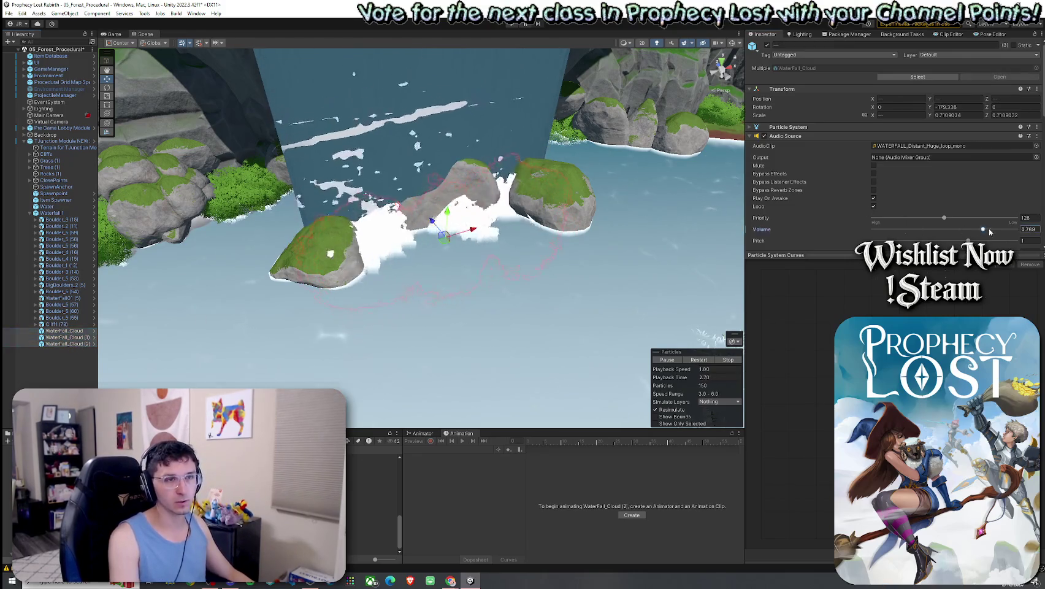
click(9, 13)
click(25, 54)
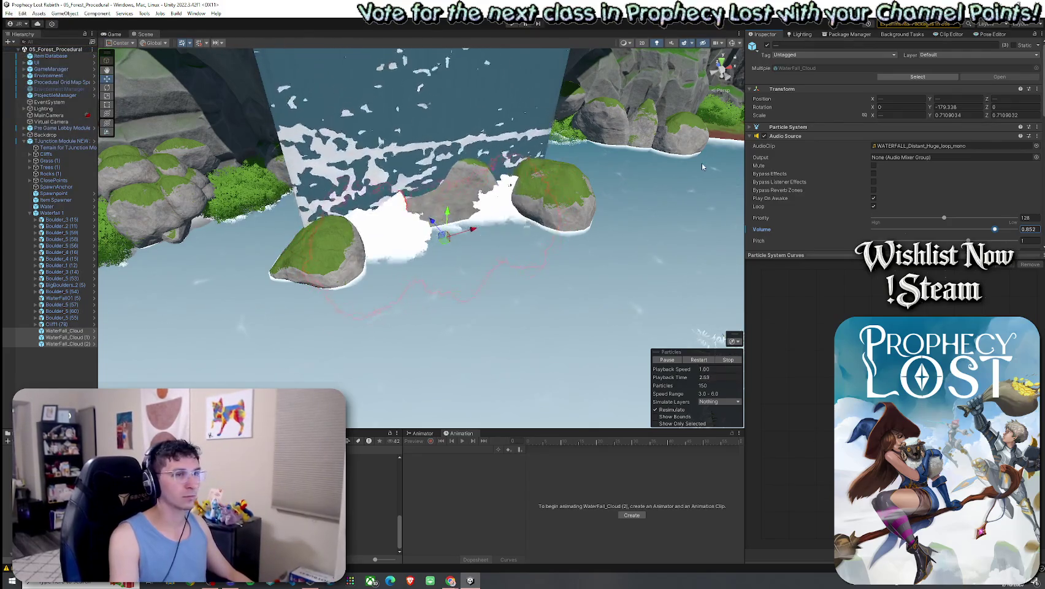
Step: Nudge the cloud audio volume to 0.892, save the scene, and select the TJunction Module NEW 2 instance
drag(995, 229, 1001, 230)
click(9, 13)
click(24, 54)
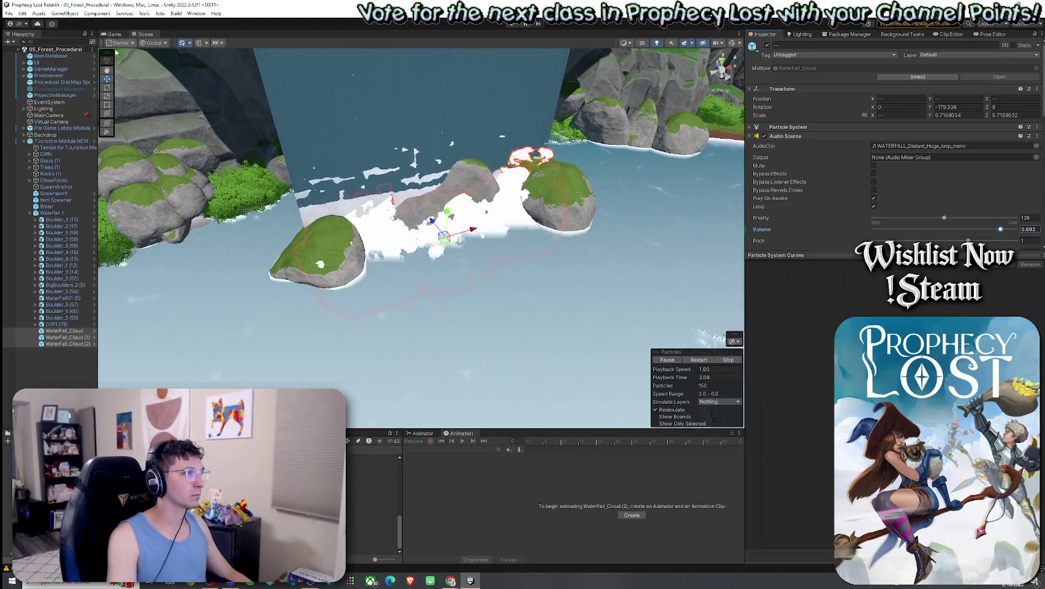
click(56, 141)
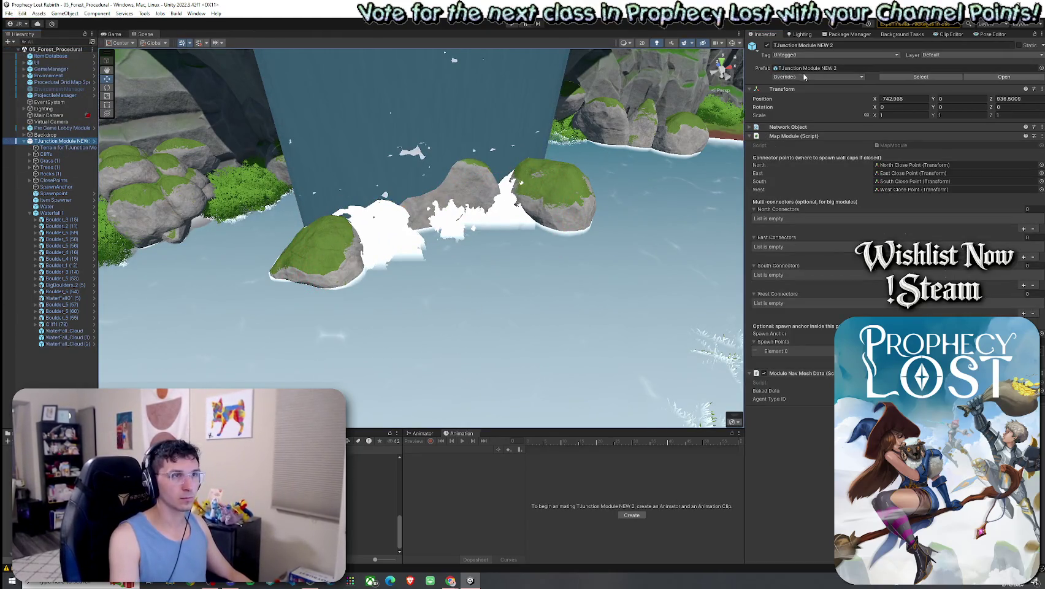
Step: Apply All overrides to the TJunction Module NEW 2 prefab, then collapse and select Waterfall 1
click(798, 77)
click(879, 193)
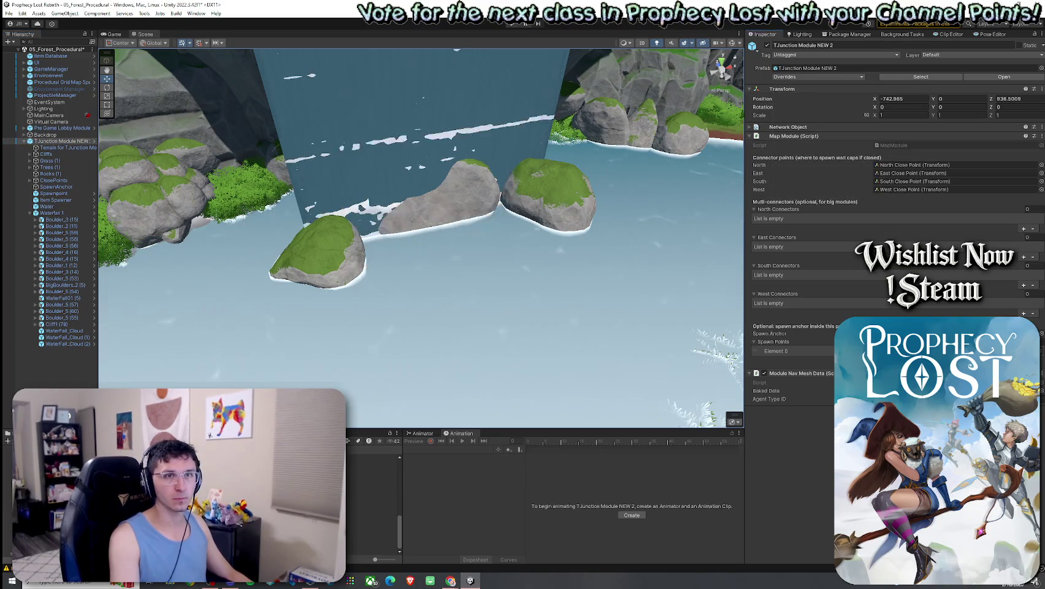
click(30, 213)
click(51, 213)
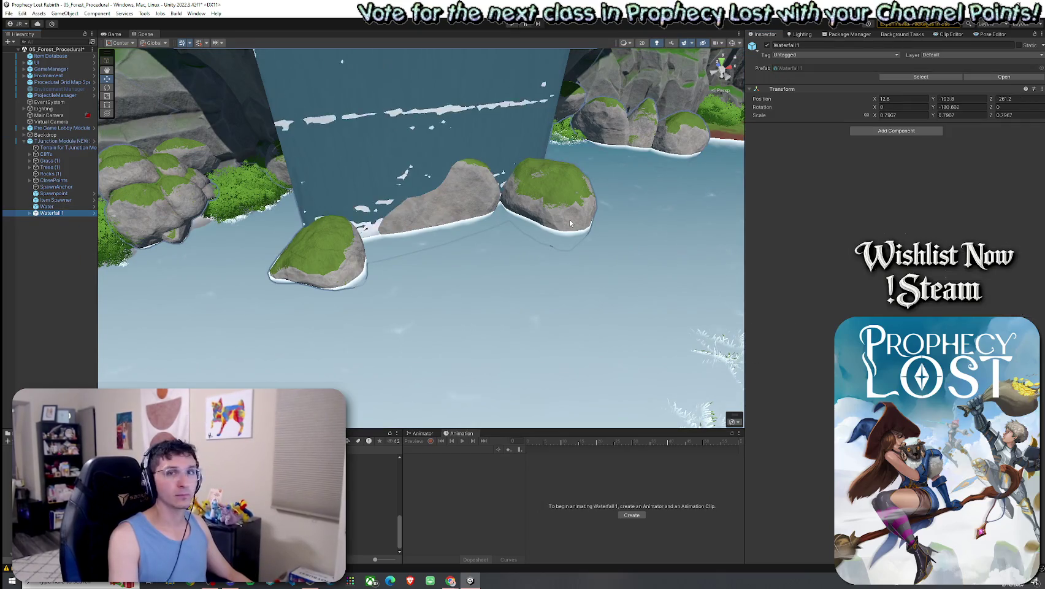
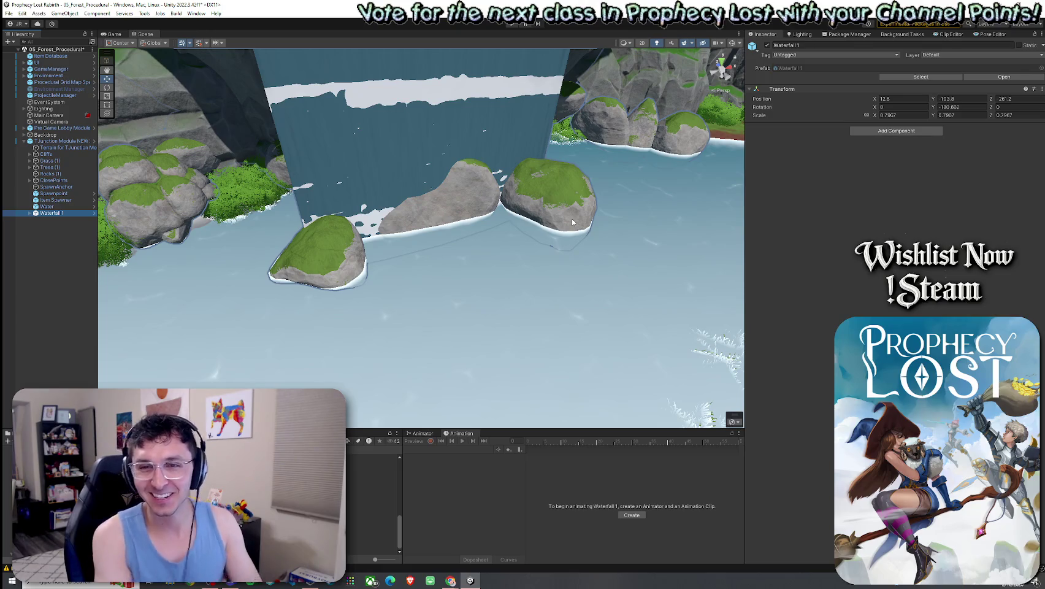
Step: Save the forest scene and review the TJunction Module NEW 2 prefab overrides
click(8, 13)
click(128, 4)
click(61, 141)
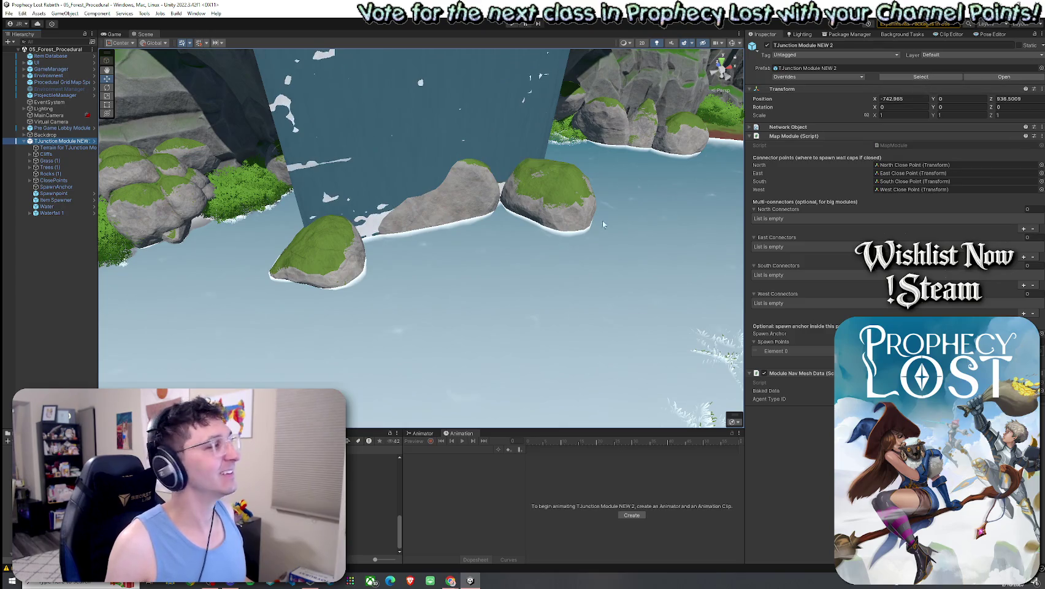
click(829, 78)
click(381, 253)
click(51, 217)
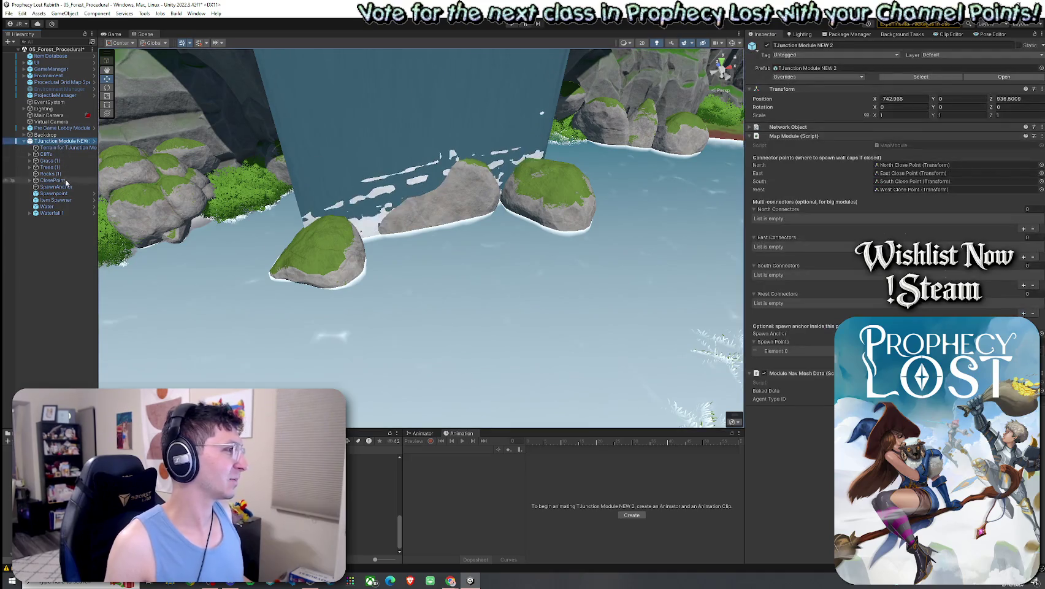
Step: Expand Waterfall 1 and select its three WaterFall_Cloud particle effects
click(60, 213)
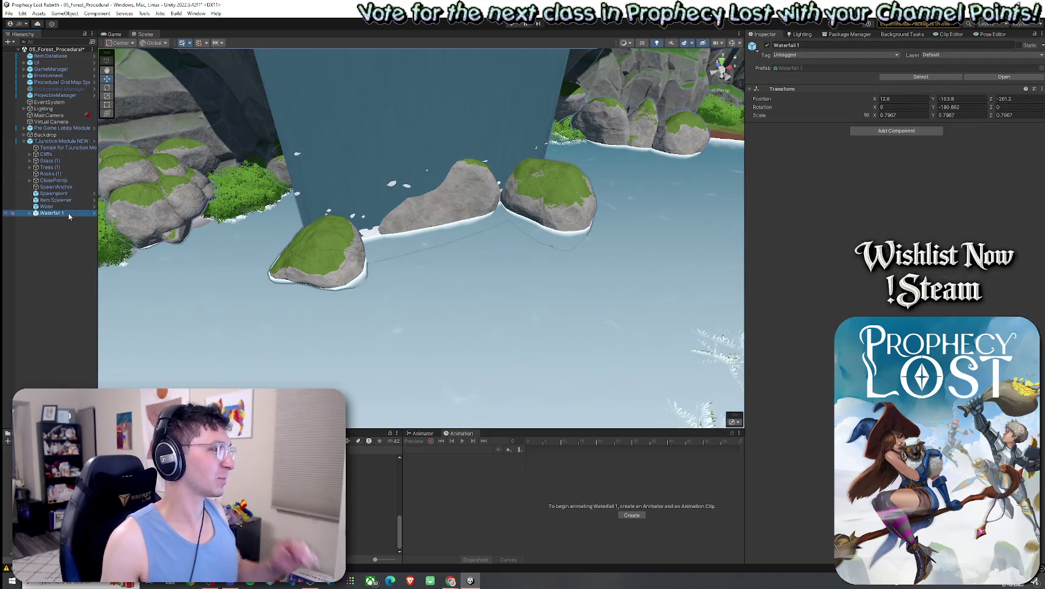
click(30, 213)
click(64, 331)
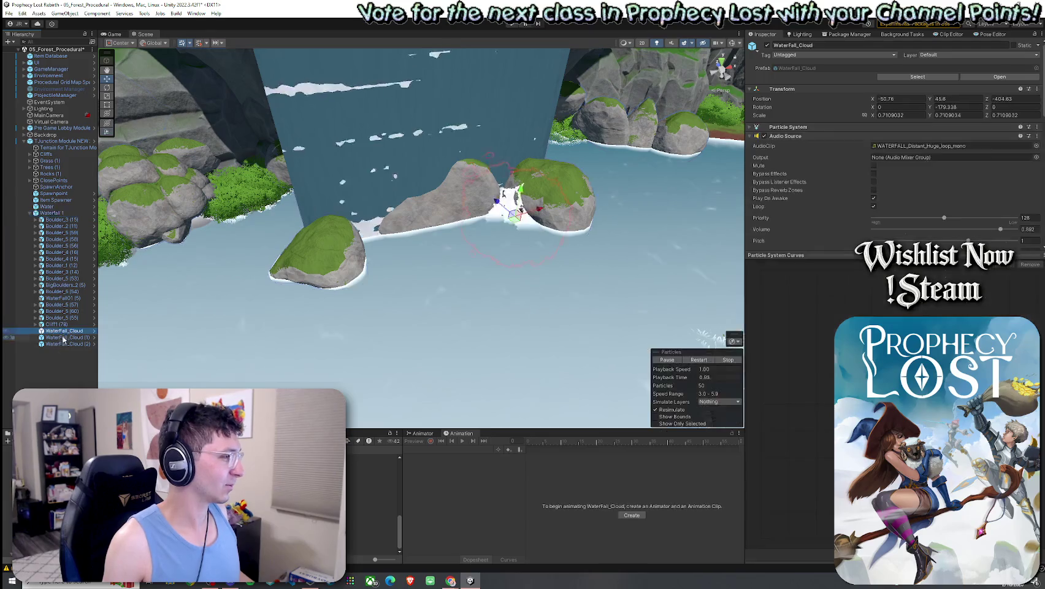
shift+click(67, 344)
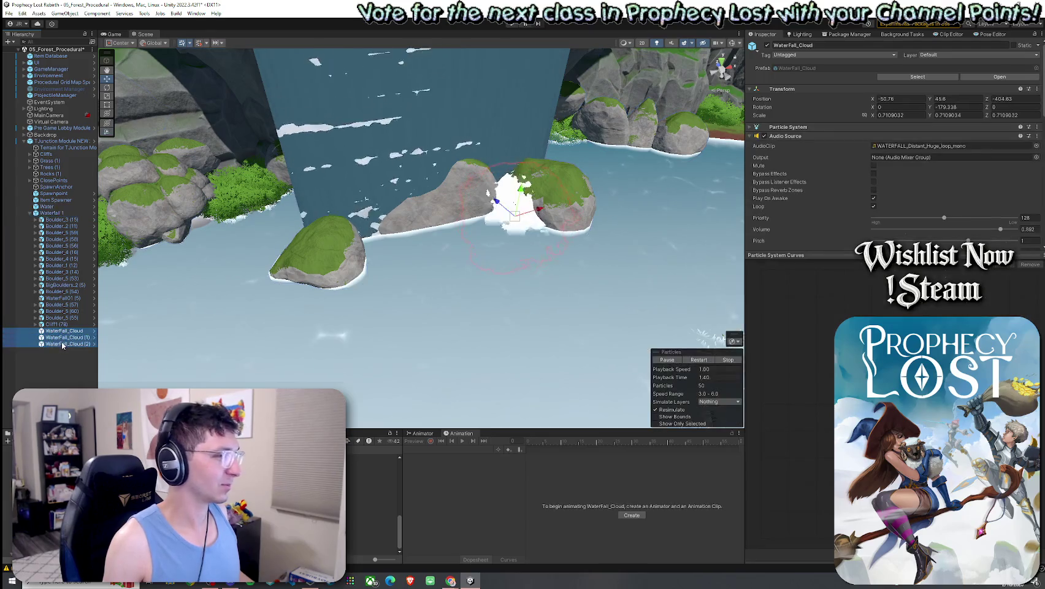
click(24, 141)
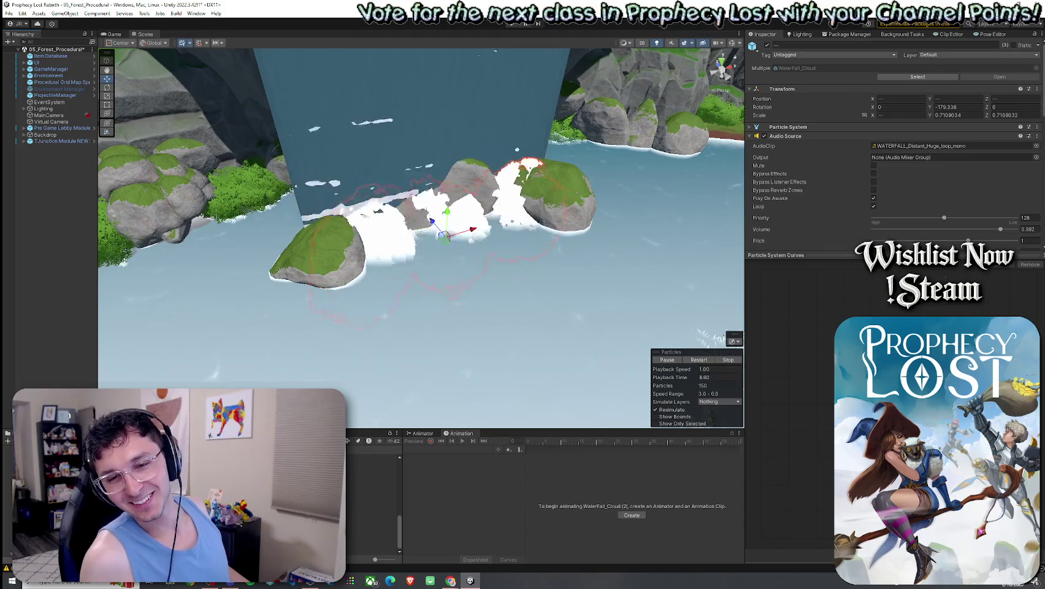
Step: Save the scene again and apply all overrides to the TJunction Module NEW 2 prefab
click(8, 13)
click(27, 58)
click(58, 141)
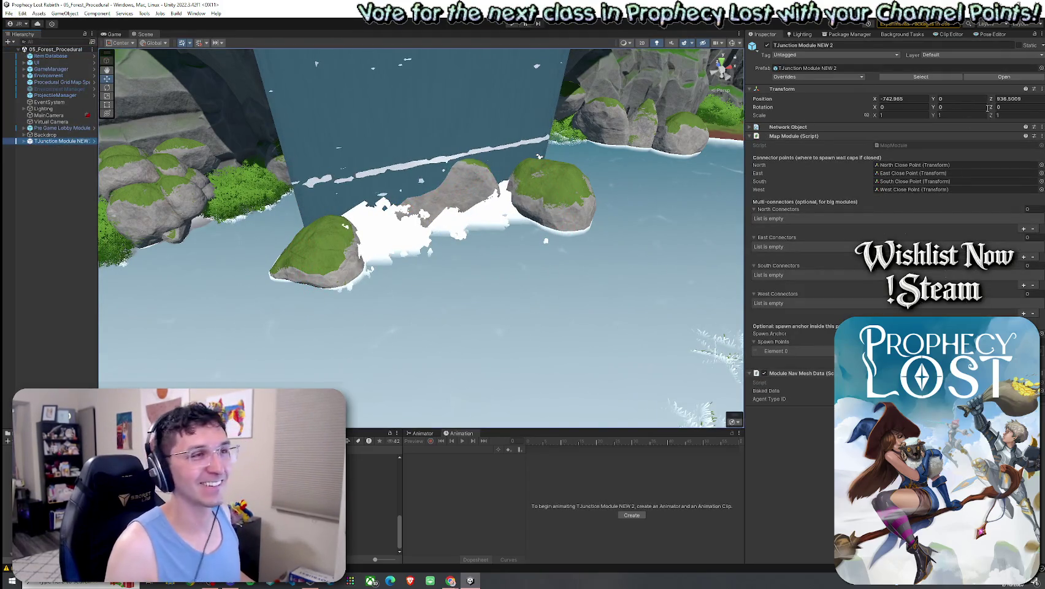
click(818, 76)
click(869, 142)
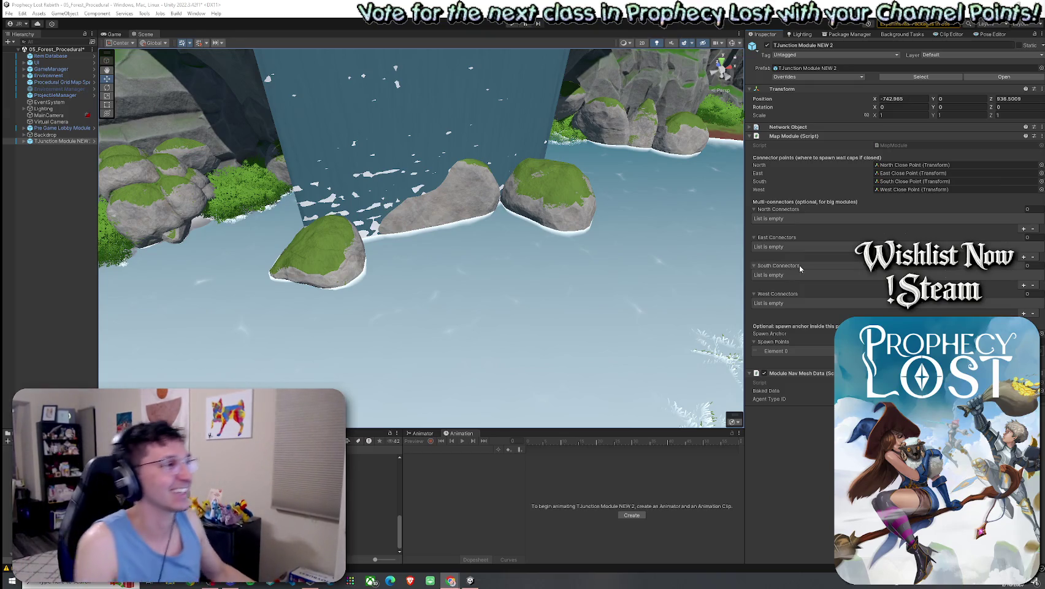
Step: Save the 05_Forest_Procedural scene and orbit the view around the waterfall pool
click(9, 13)
click(24, 50)
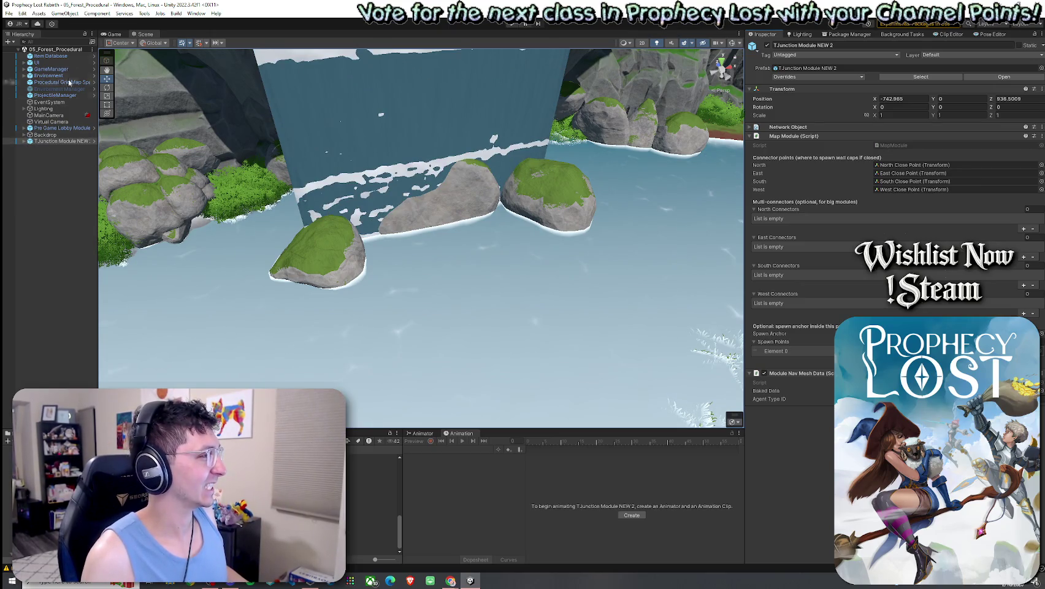
mouse_move(380, 233)
mouse_down()
mouse_move(351, 253)
mouse_move(712, 122)
mouse_up()
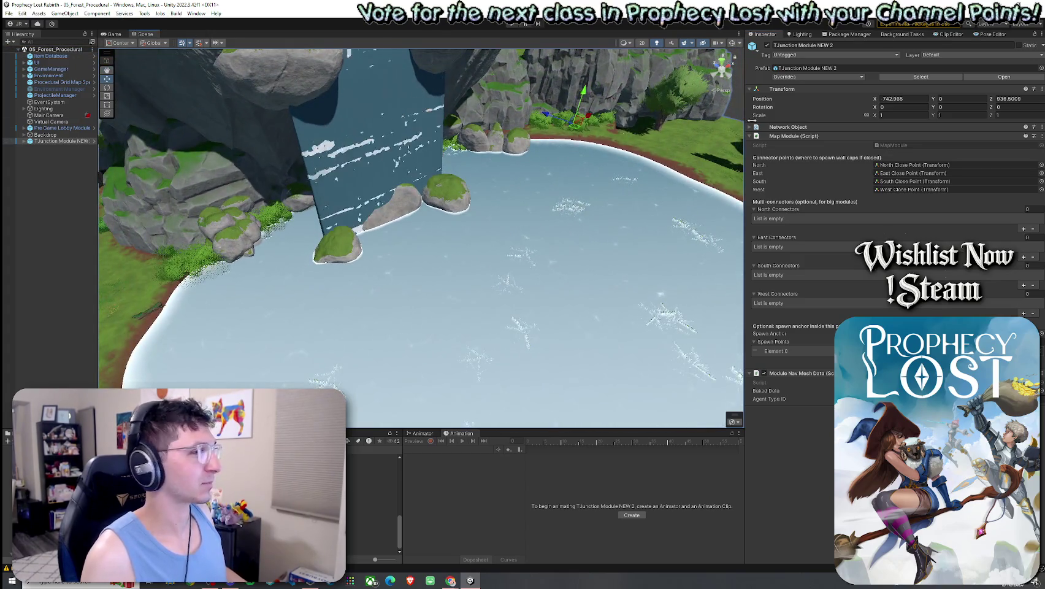
Step: Apply all TJunction Module NEW 2 overrides to the prefab again and re-save the scene
click(833, 77)
click(867, 142)
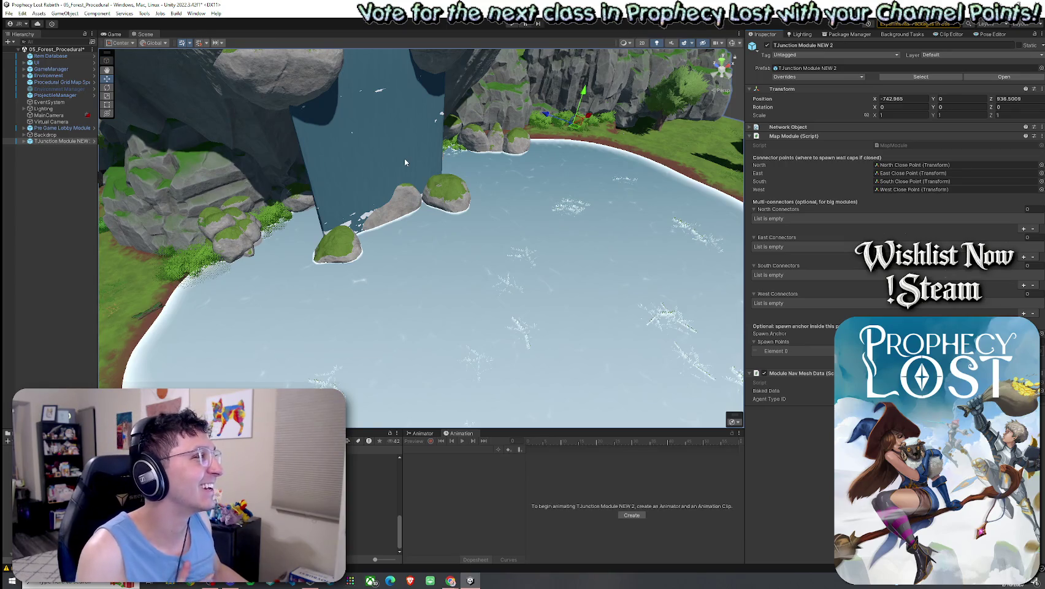
click(10, 13)
click(21, 42)
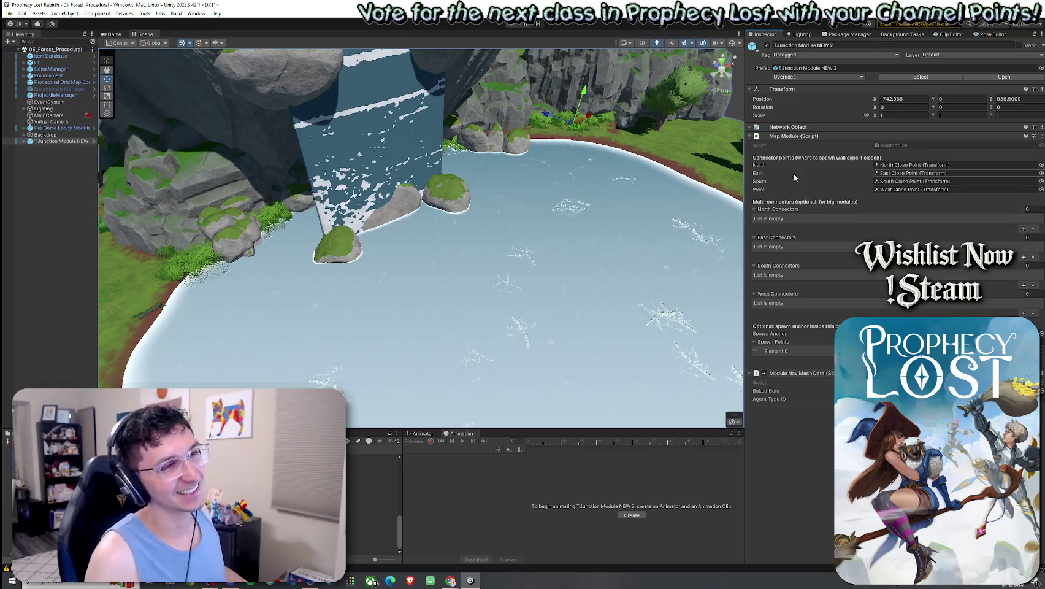
click(24, 141)
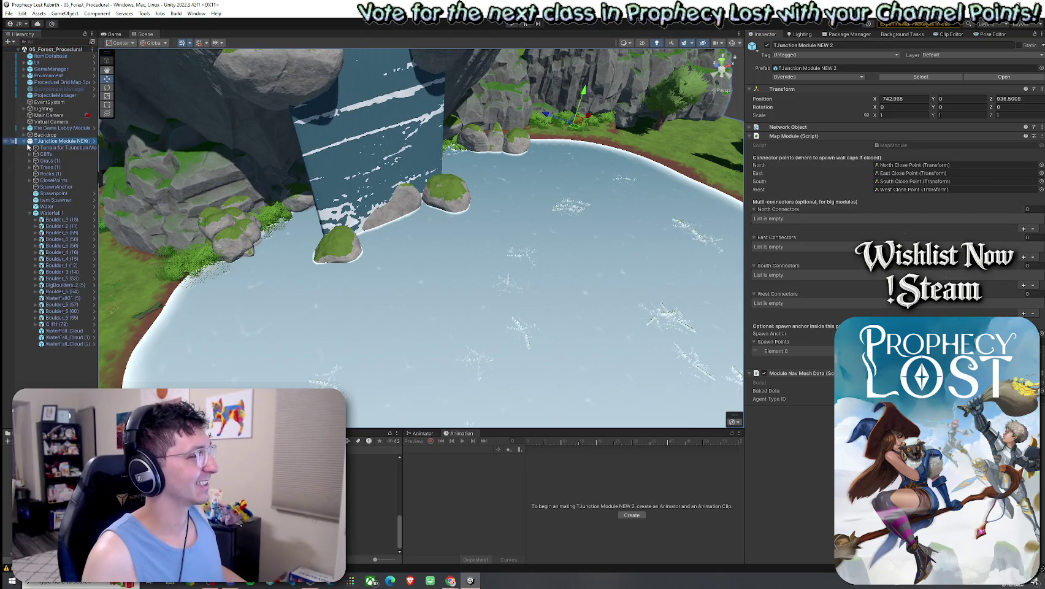
Step: Apply all TJunction Module NEW 2 overrides to its prefab
click(29, 213)
click(59, 141)
click(819, 77)
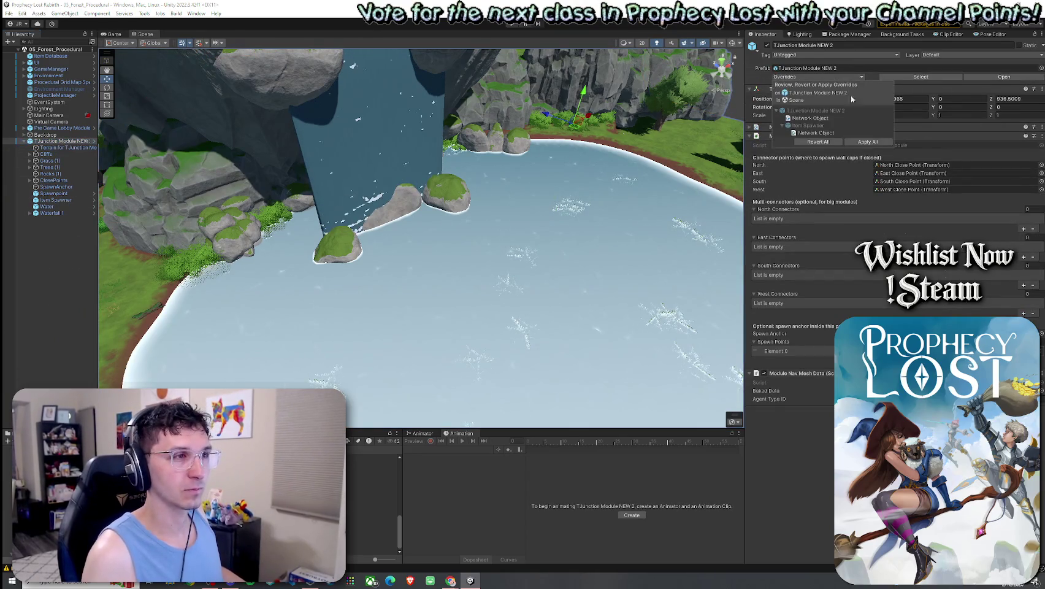
click(867, 142)
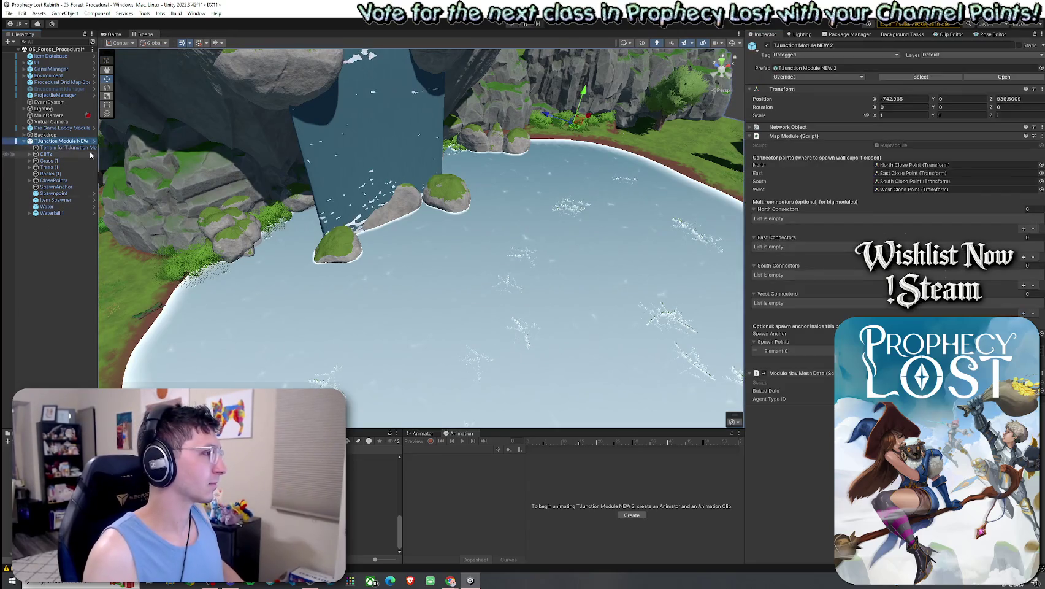
Step: Delete the module instance, save the scene, and start Play mode
key(Delete)
click(9, 13)
click(25, 49)
click(514, 23)
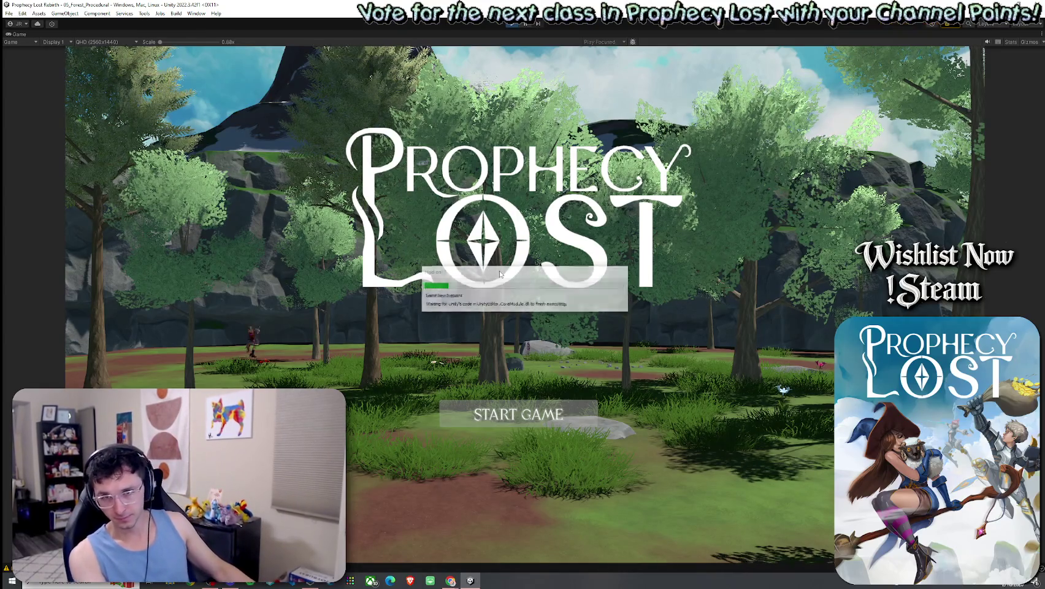
Step: Start the game and run the character through the lake into the waterfall spray
click(519, 414)
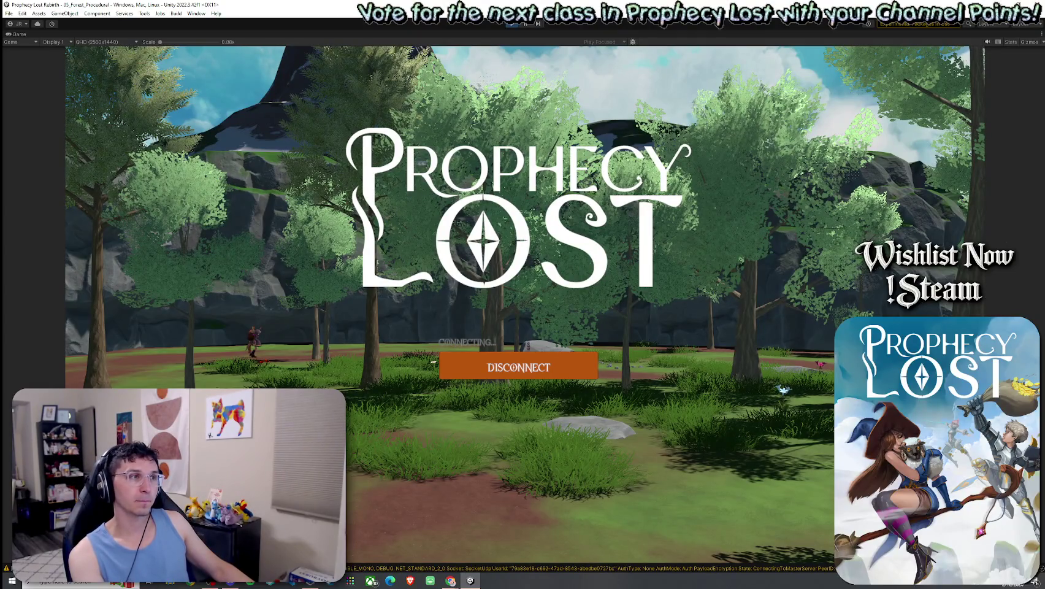
key(w)
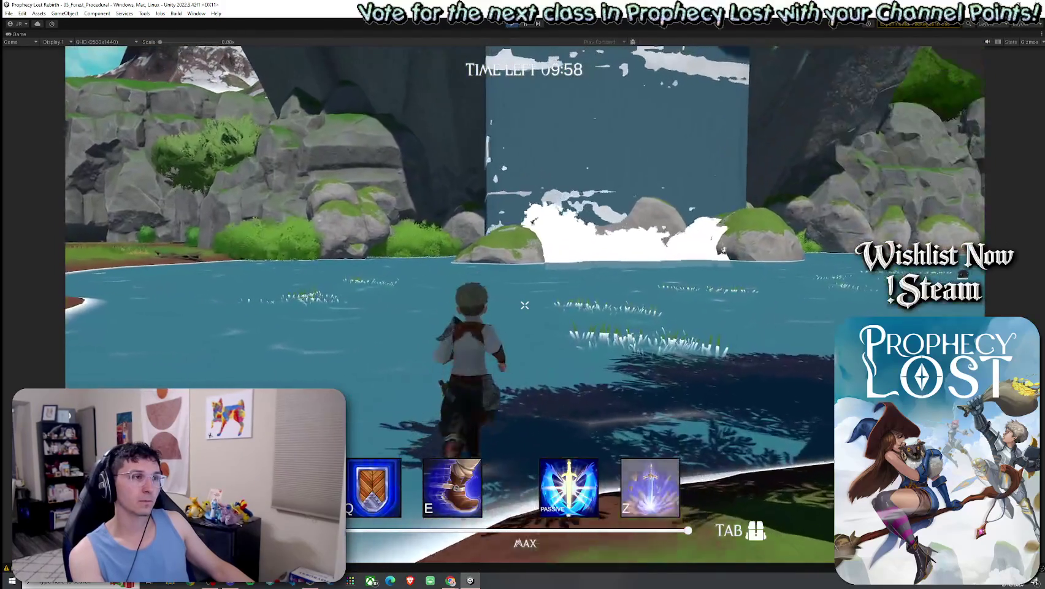
key(w)
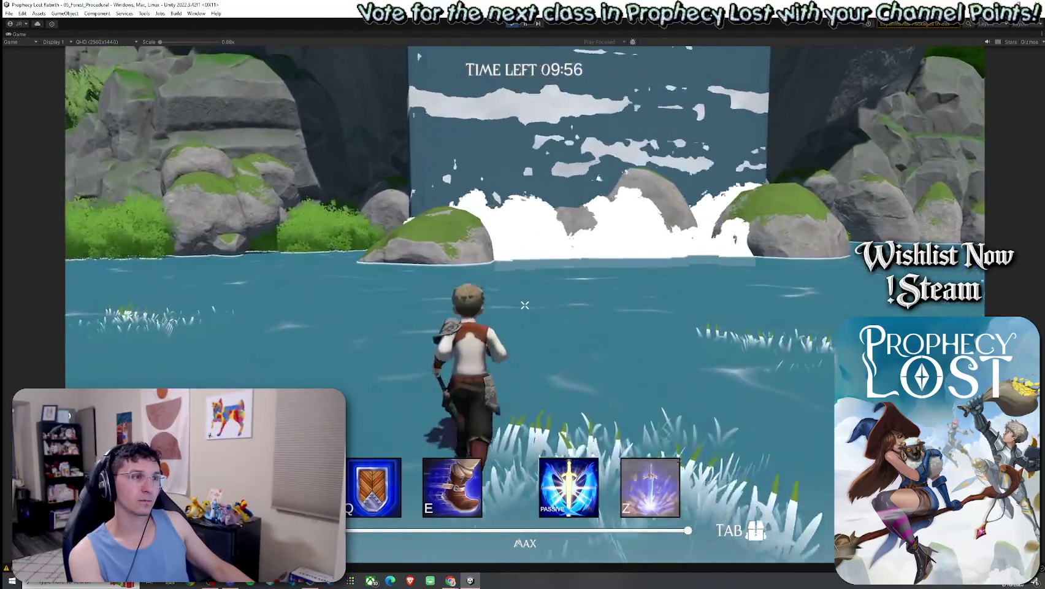
key(w)
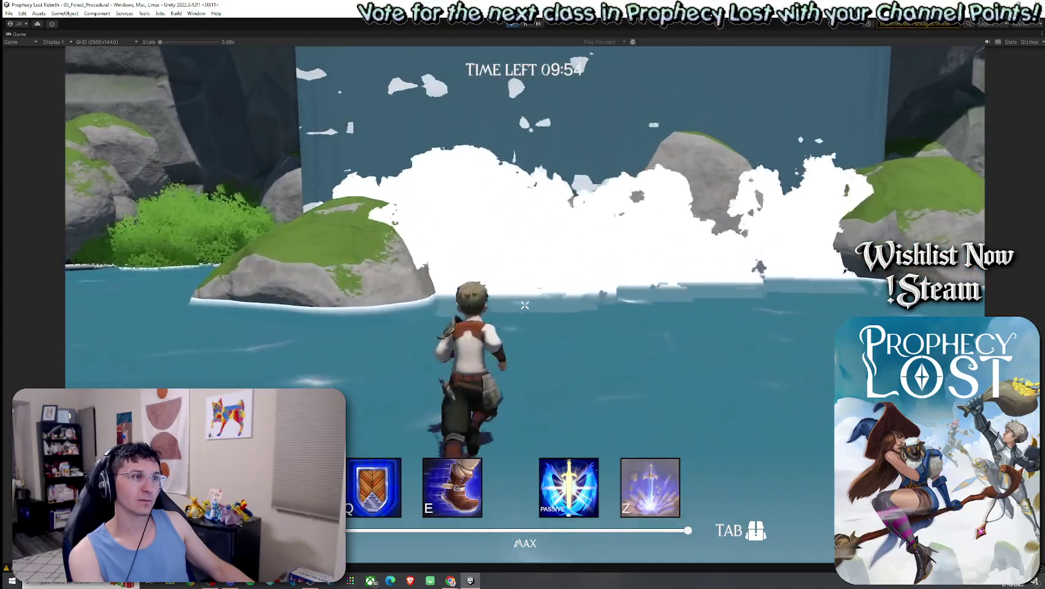
key(w)
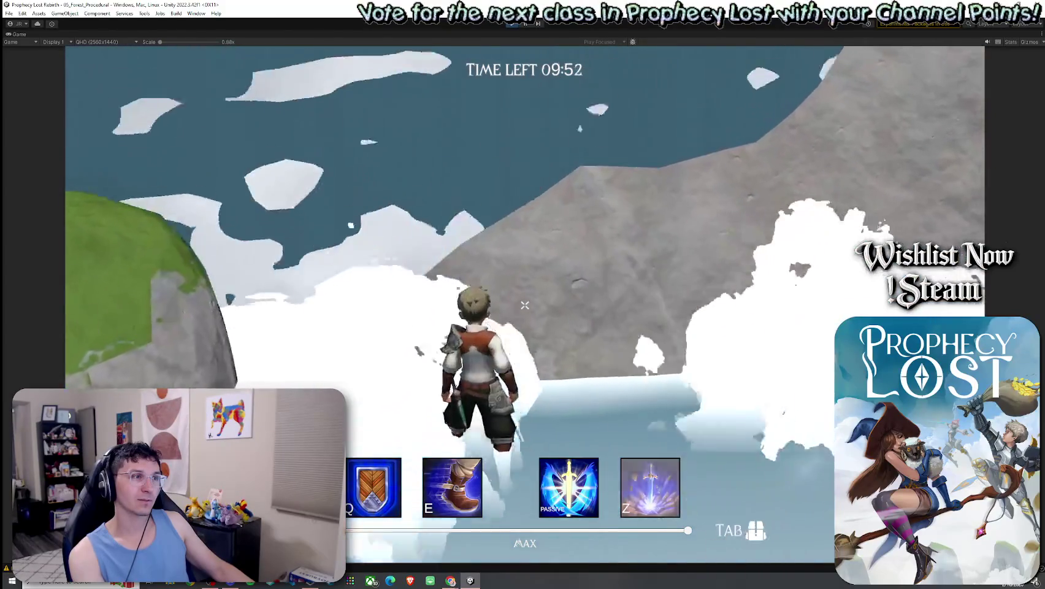
key(w)
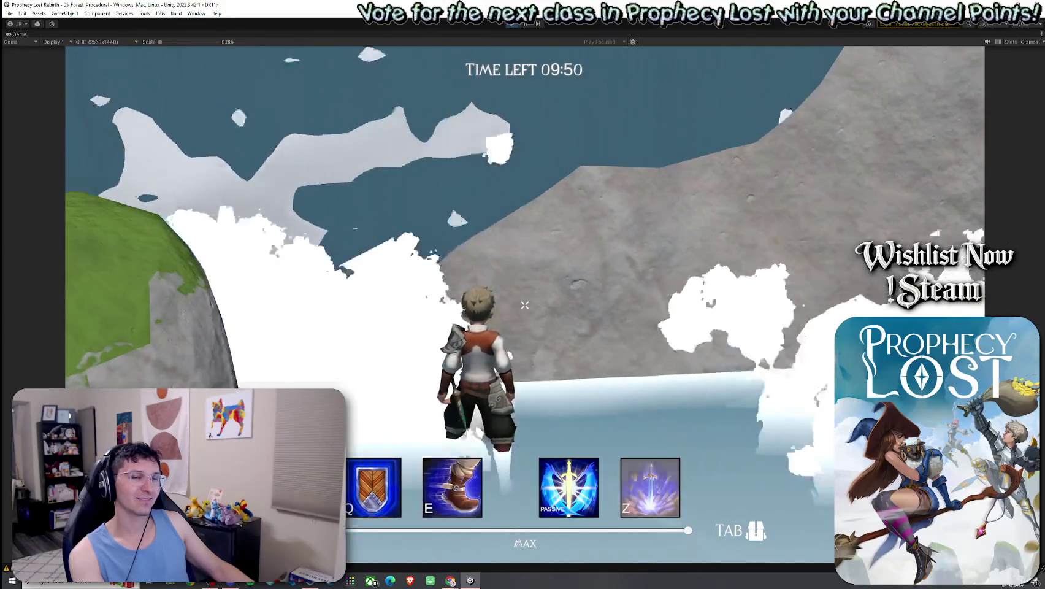
Step: Keep moving through the lake around the rocks, then restore the normal editor layout
key(w)
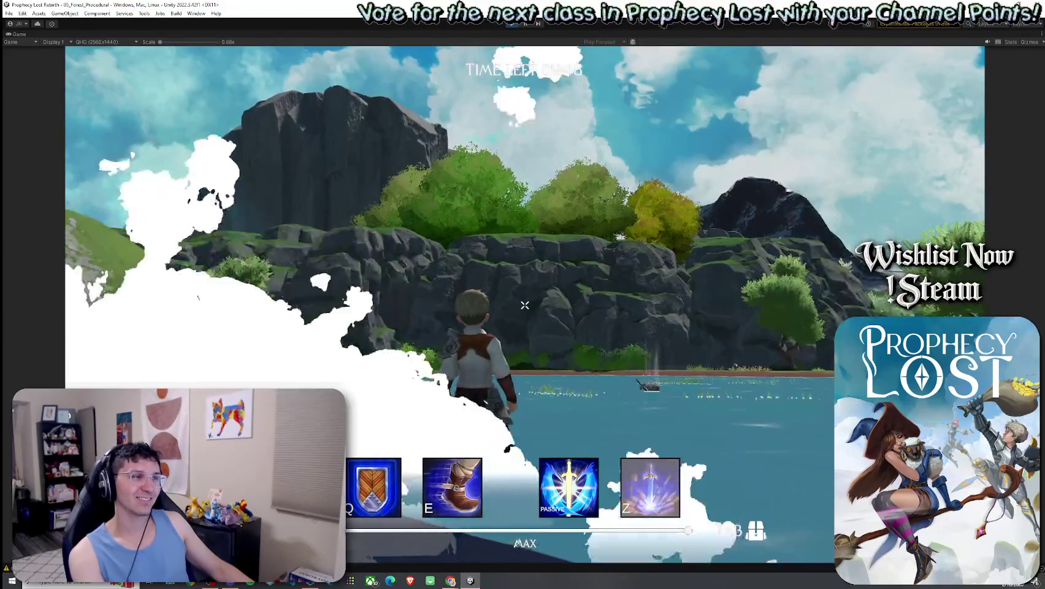
key(w)
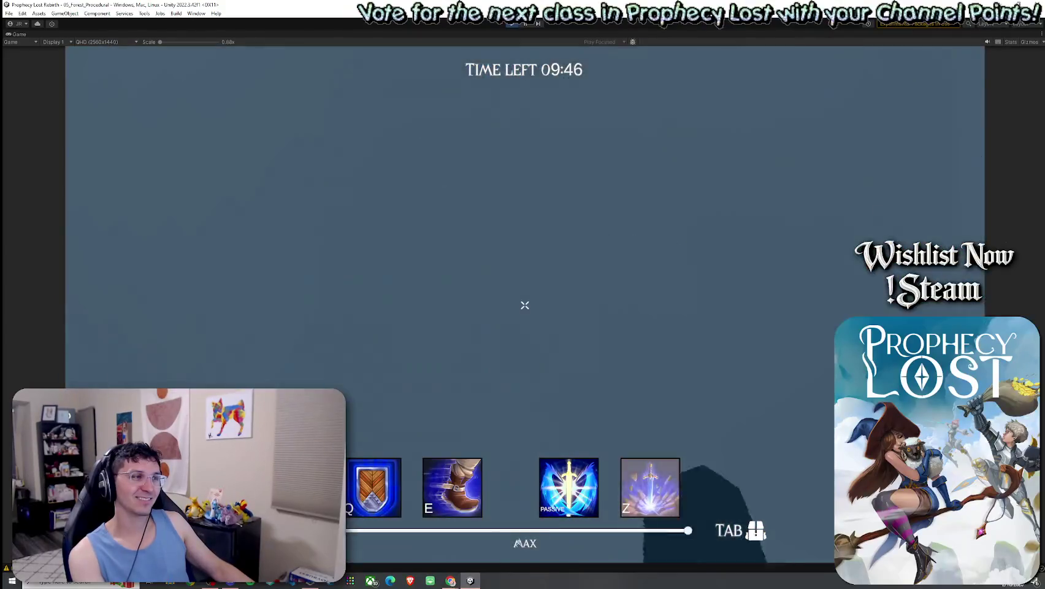
key(w)
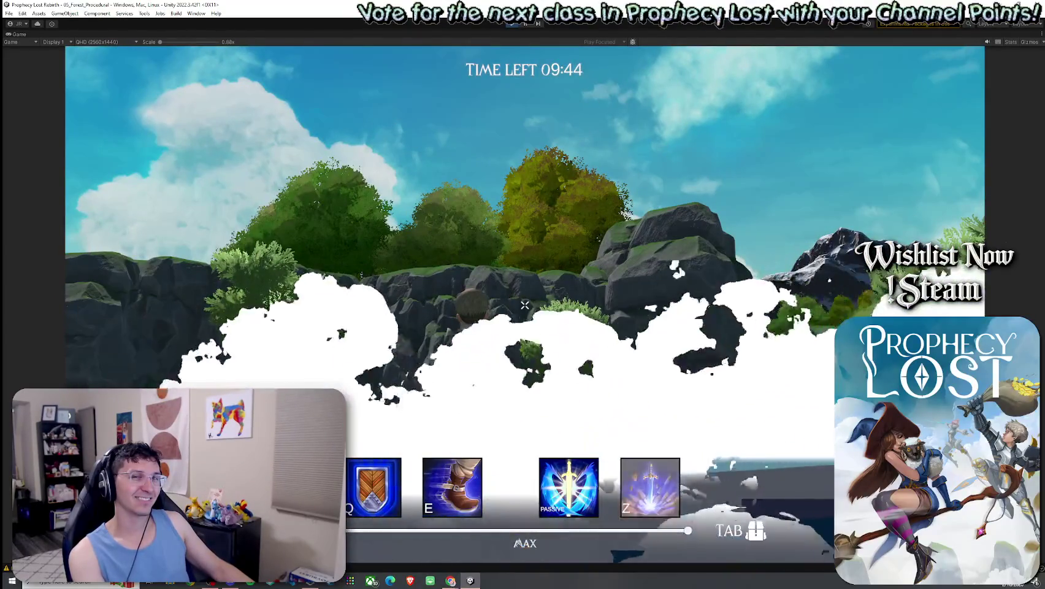
key(w)
key(w)
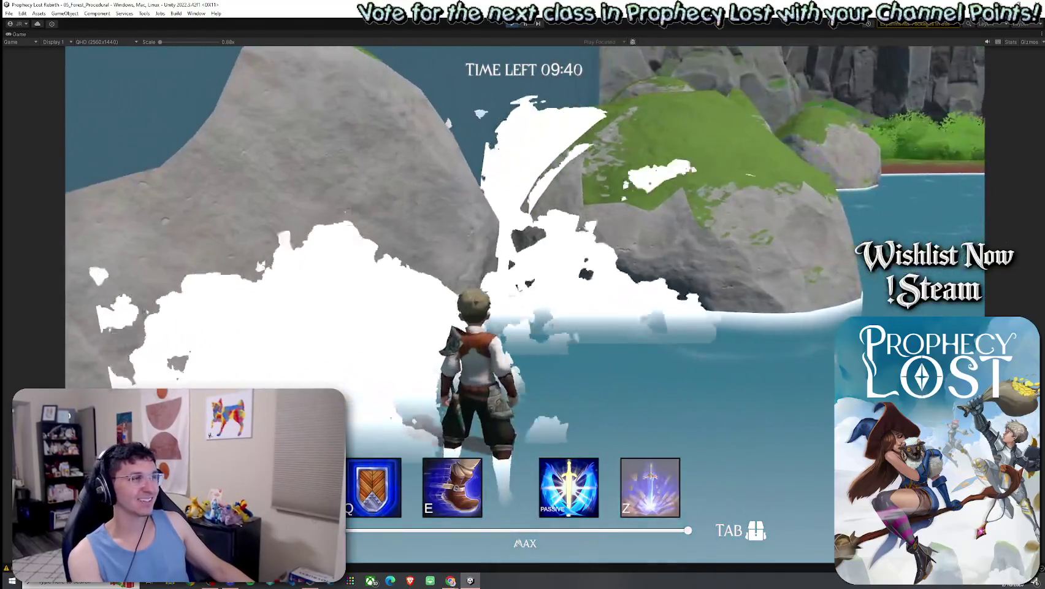
key(w)
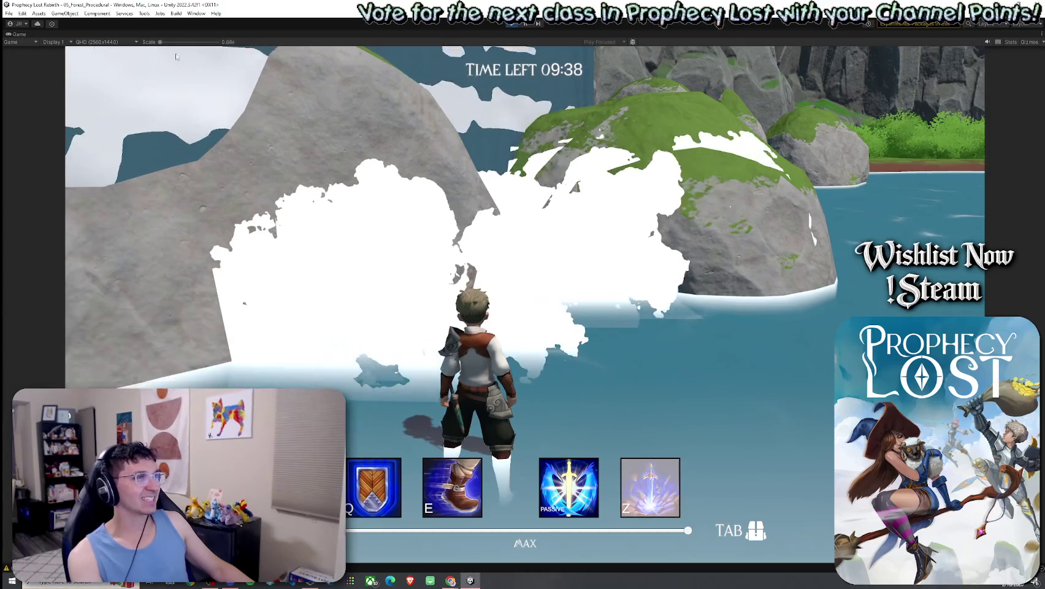
key(shift+space)
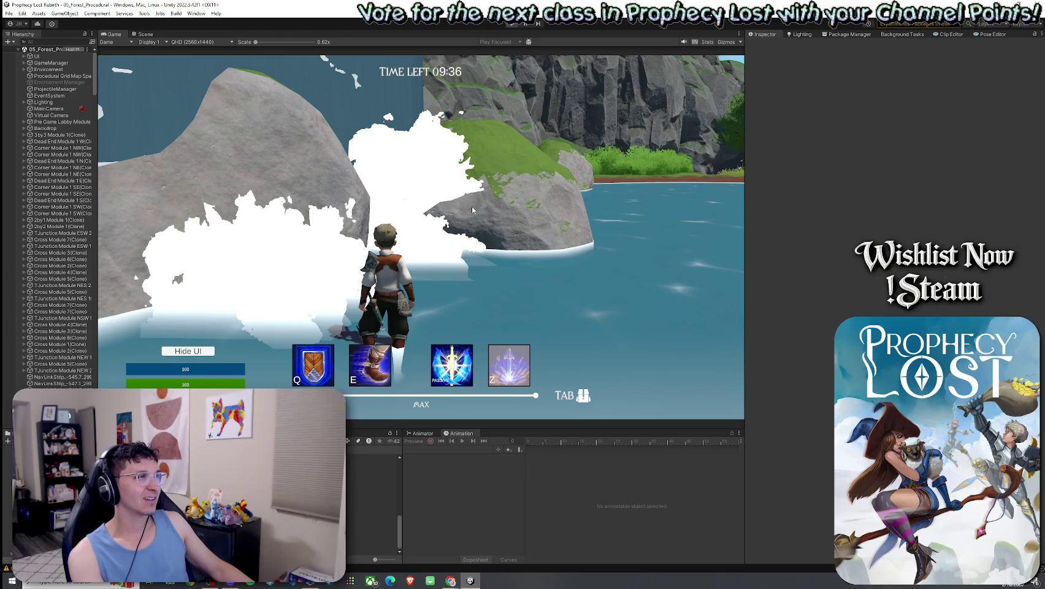
Step: Stop Play mode and drag the TJunction Module NEW 2 prefab from the Project into the scene
key(ctrl+p)
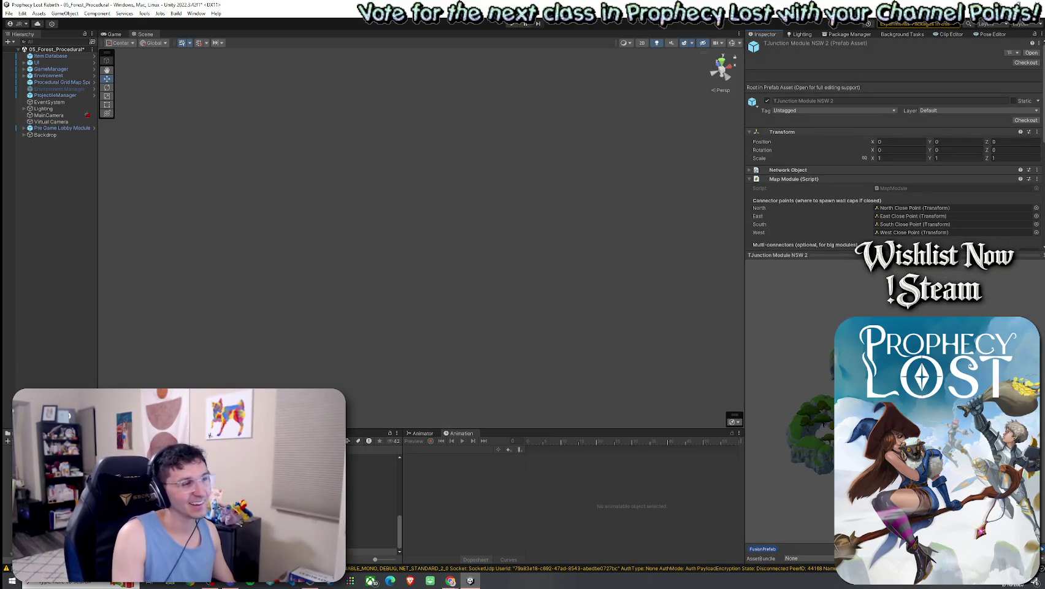
key(Up)
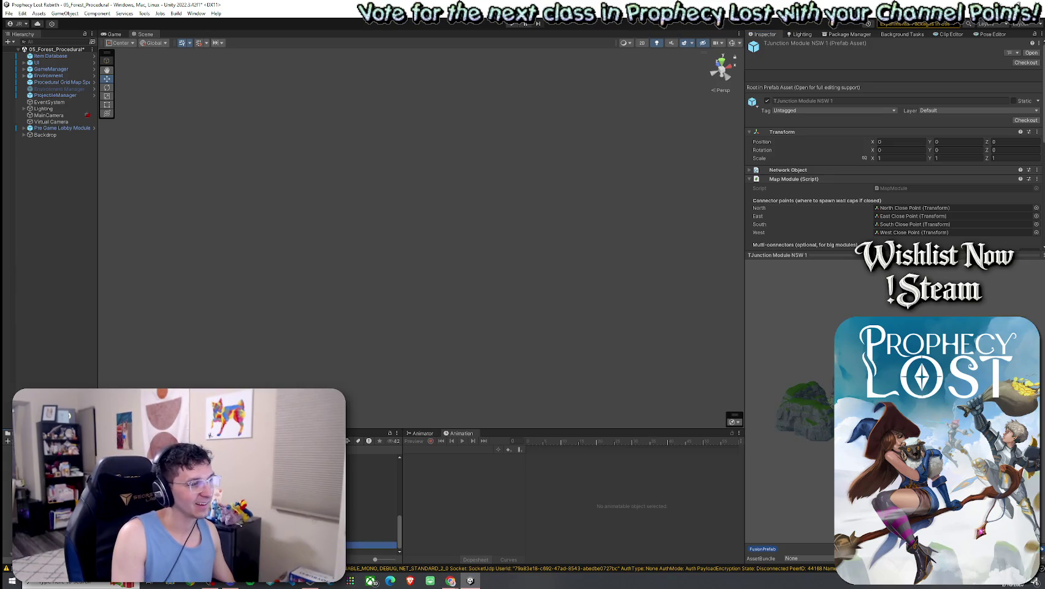
key(Up)
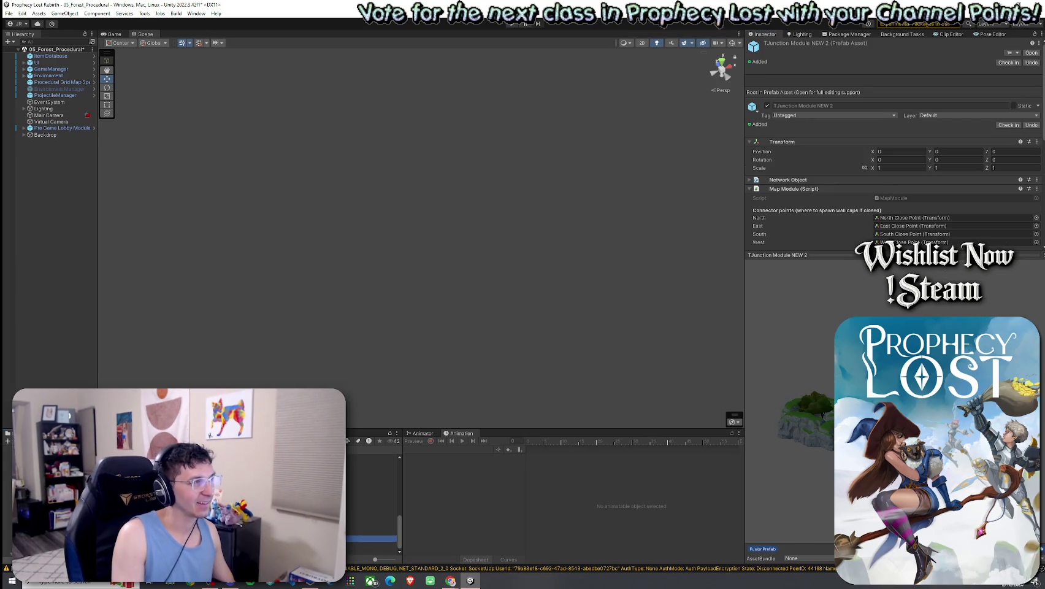
drag(371, 539, 298, 286)
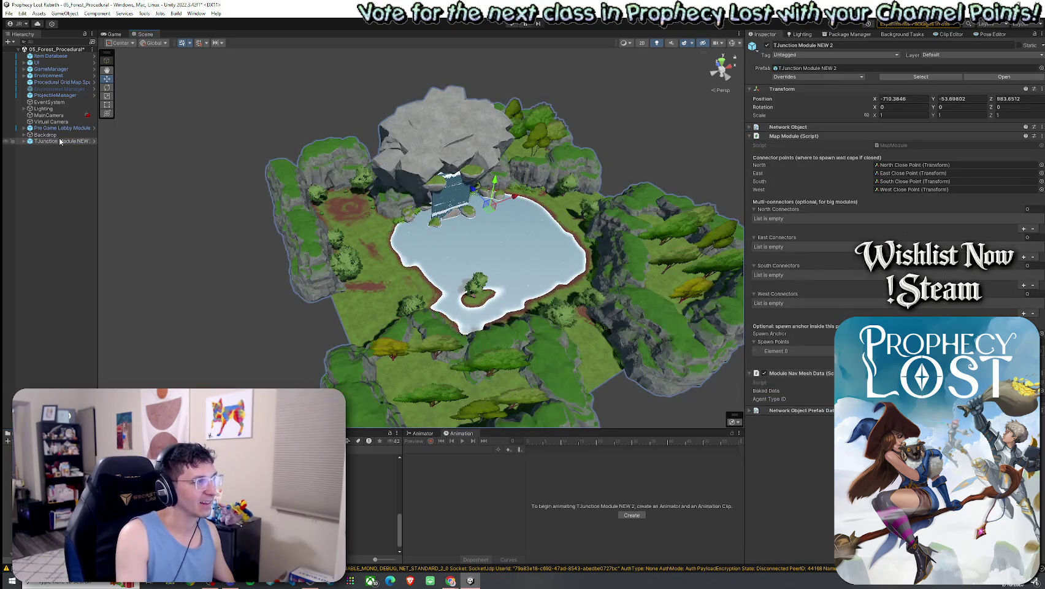
Step: Frame the module, expand Waterfall 1, and inspect the WaterFall_Cloud effects' audio sources
double_click(60, 141)
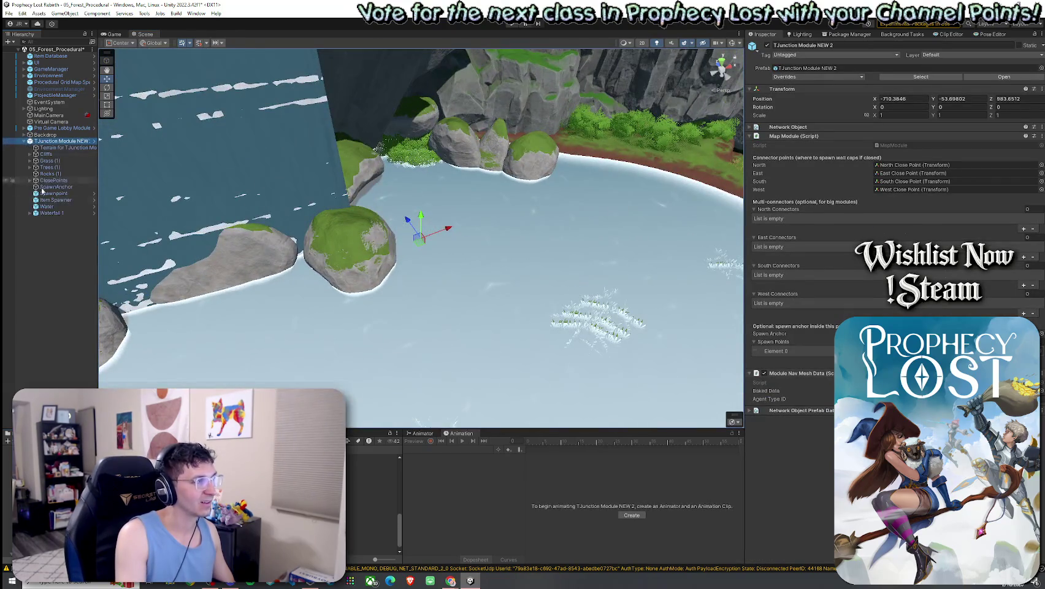
click(35, 212)
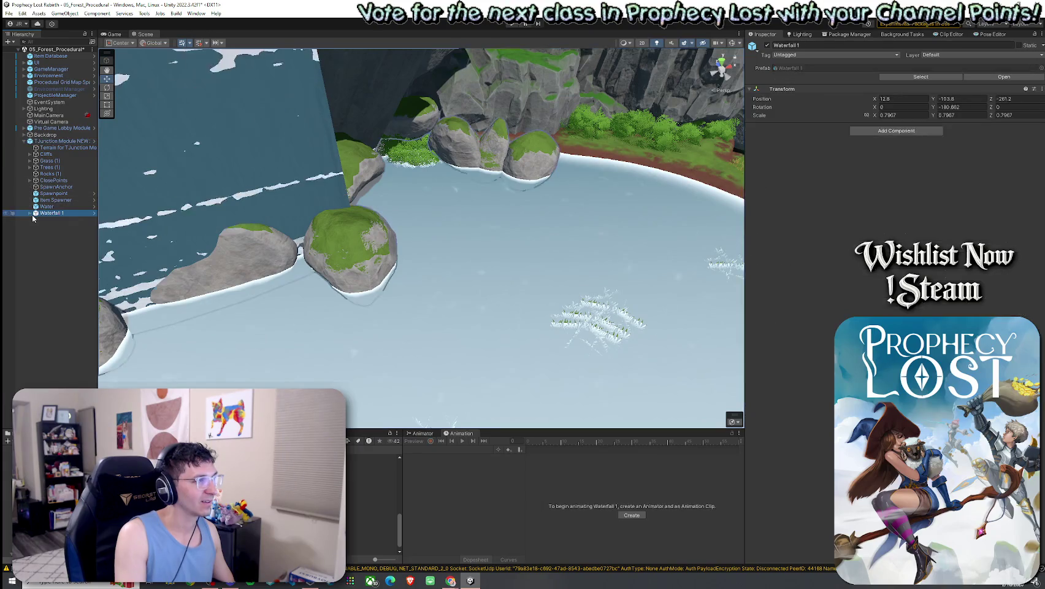
click(30, 213)
shift+click(61, 338)
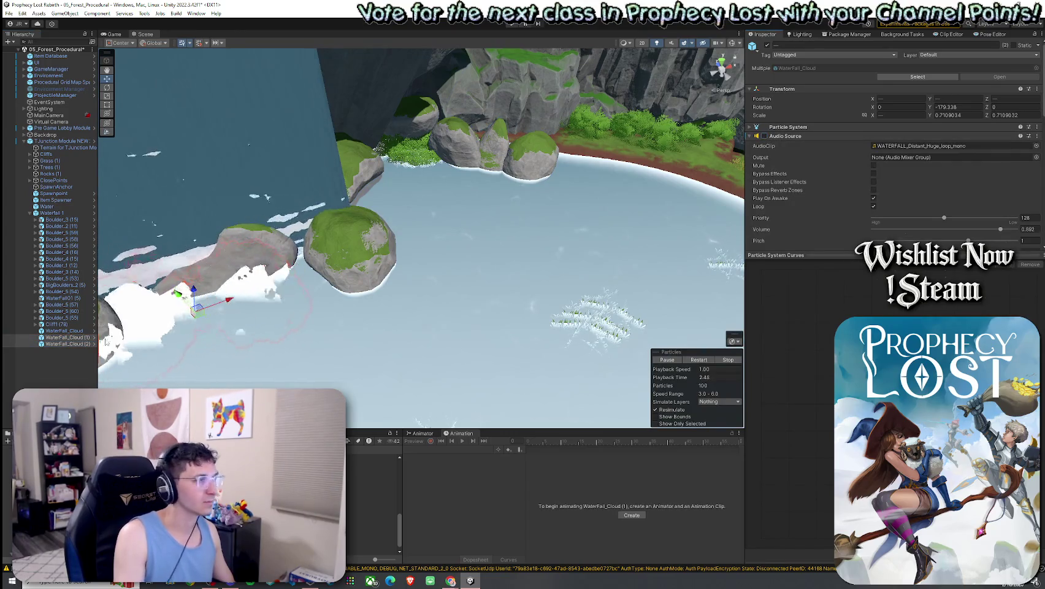
click(67, 331)
click(71, 337)
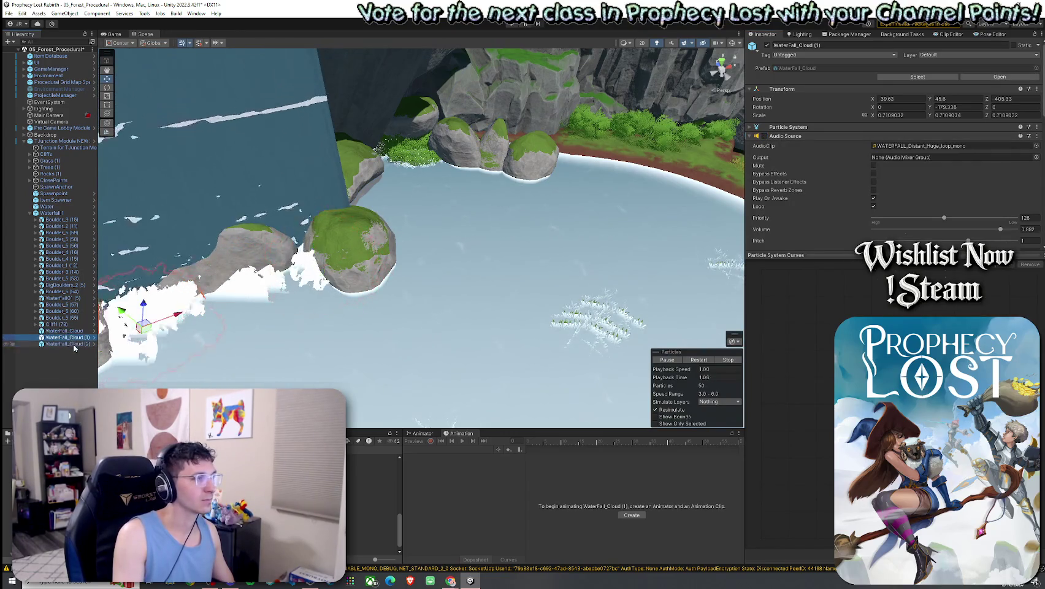
click(1037, 135)
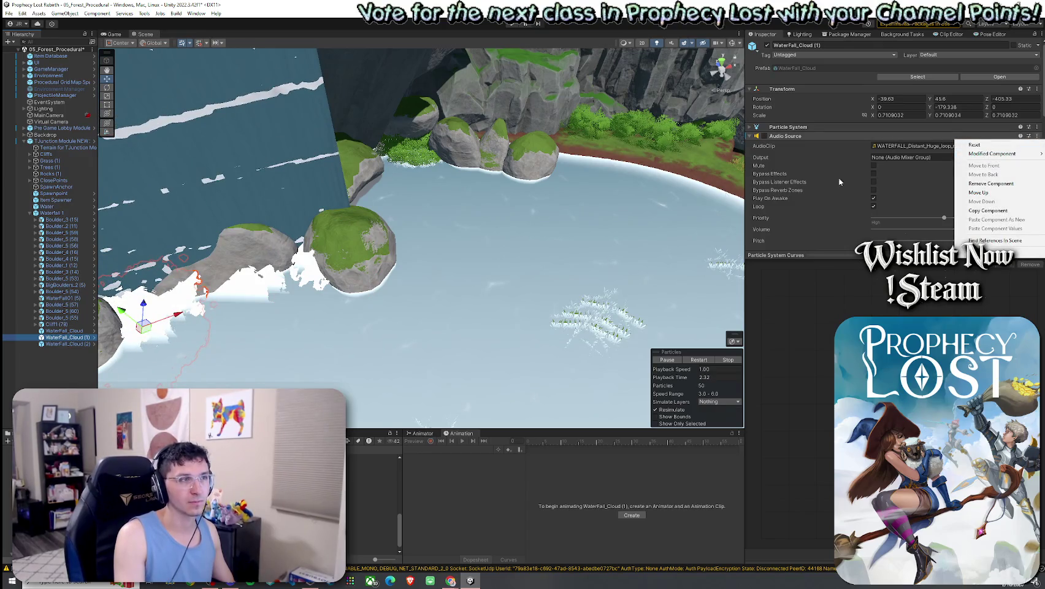
click(154, 332)
key(f)
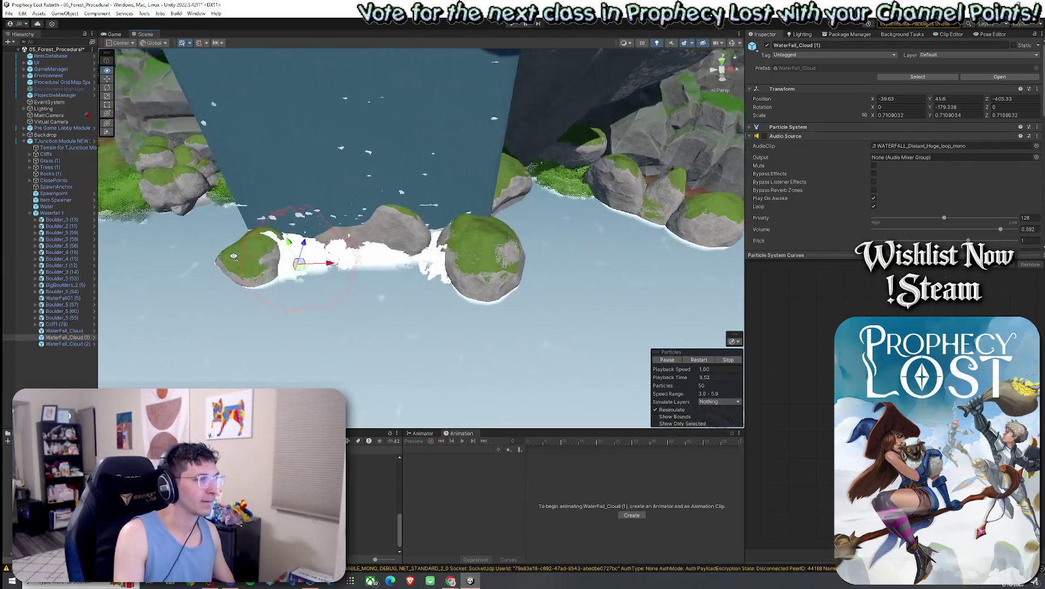
Step: Set WaterFall_Cloud (2)'s Audio Source Volume to 1
key(Up)
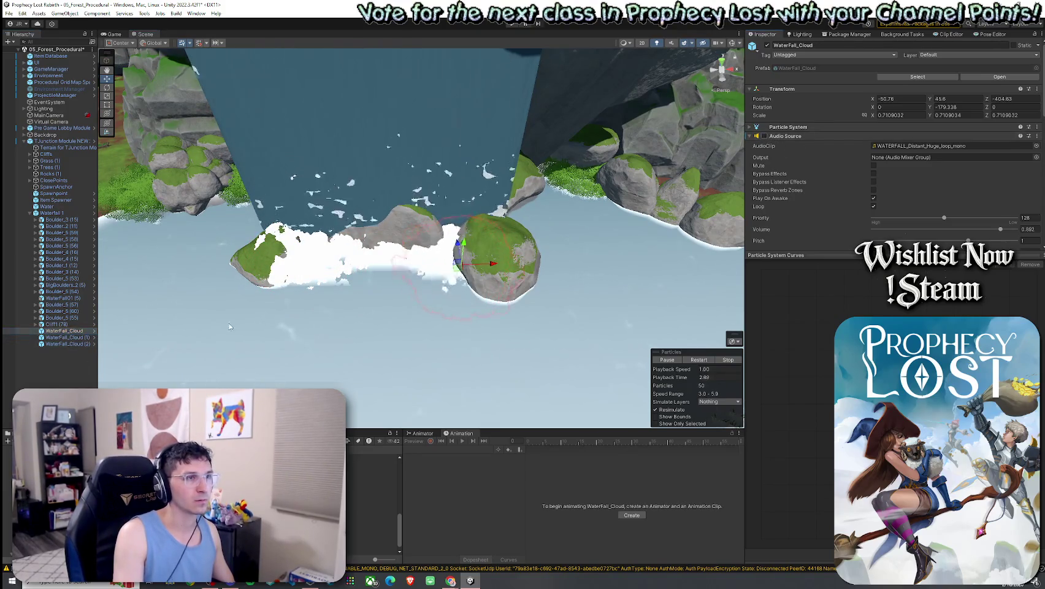
key(Down)
click(68, 344)
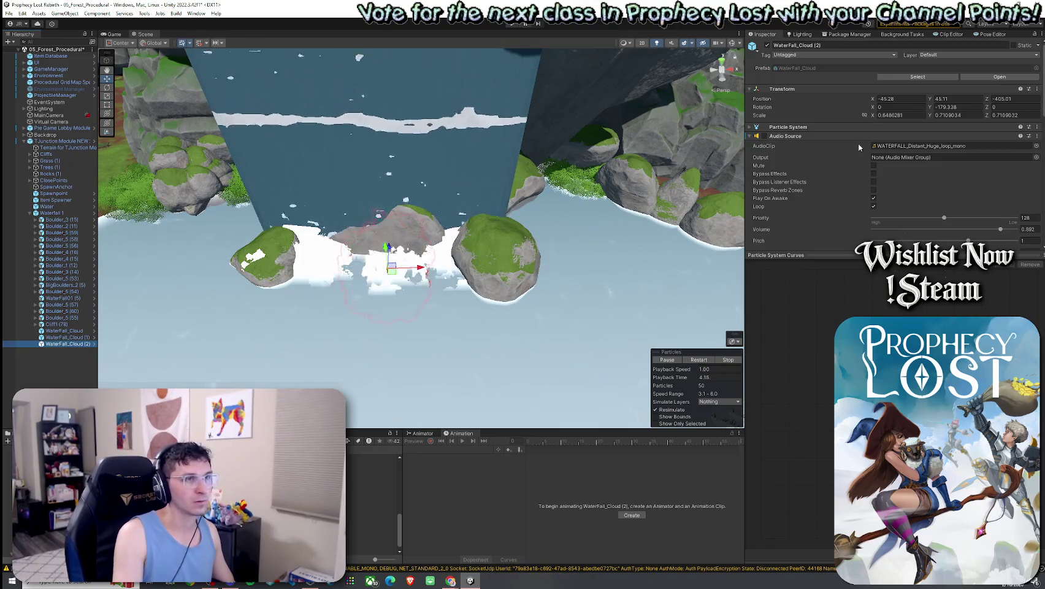
text(1)
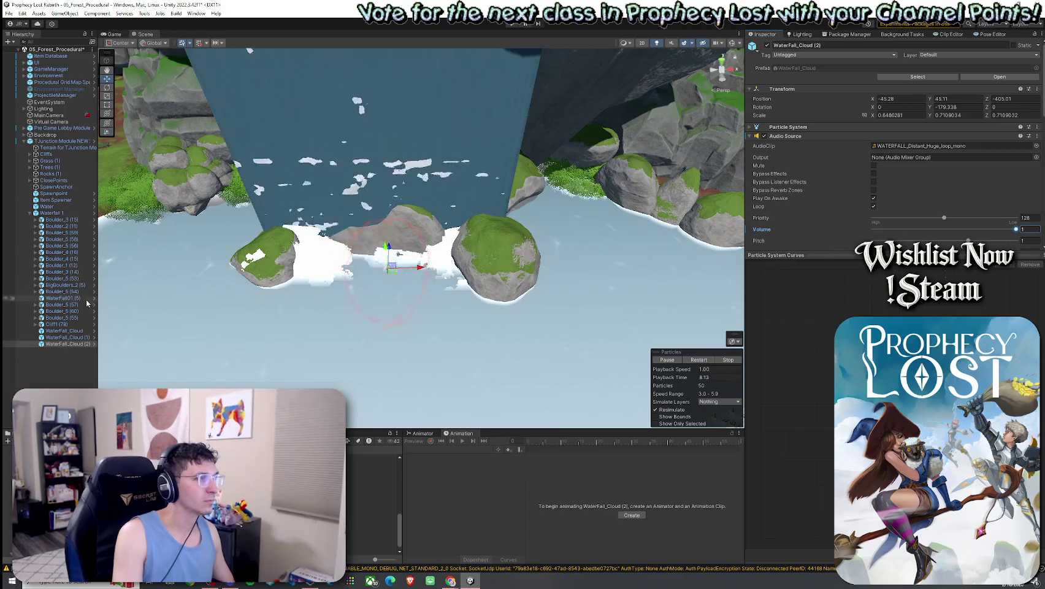
click(63, 143)
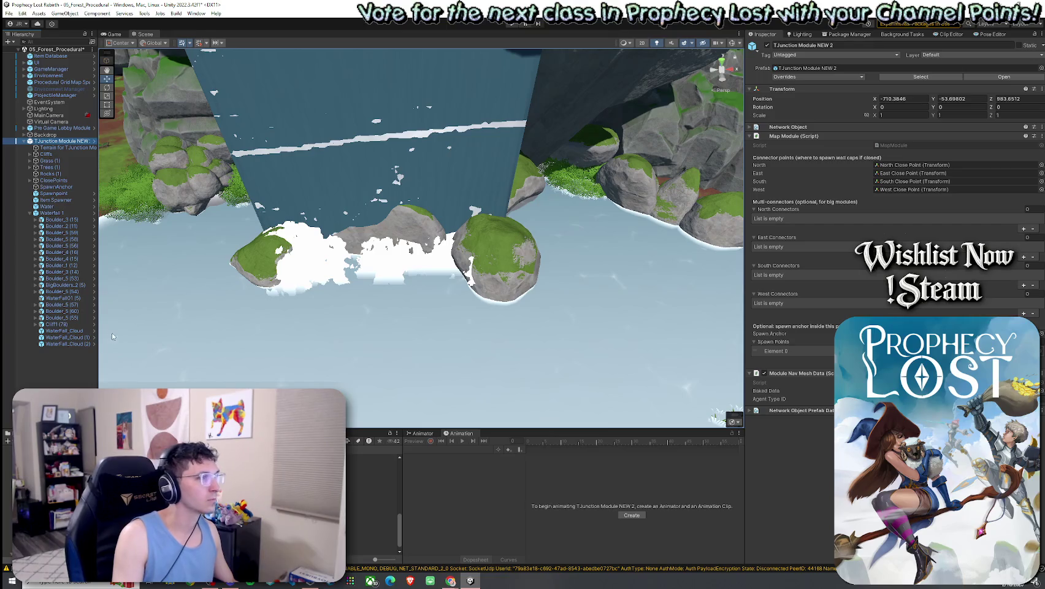
Step: Remove the Audio Source components from WaterFall_Cloud (1) and WaterFall_Cloud
click(63, 337)
click(1037, 135)
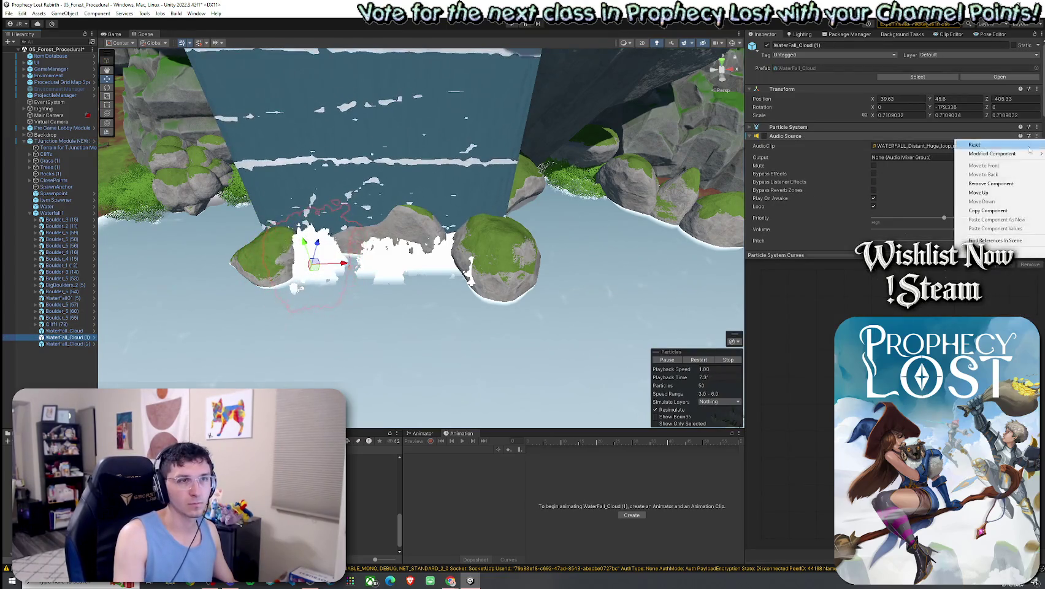
click(991, 183)
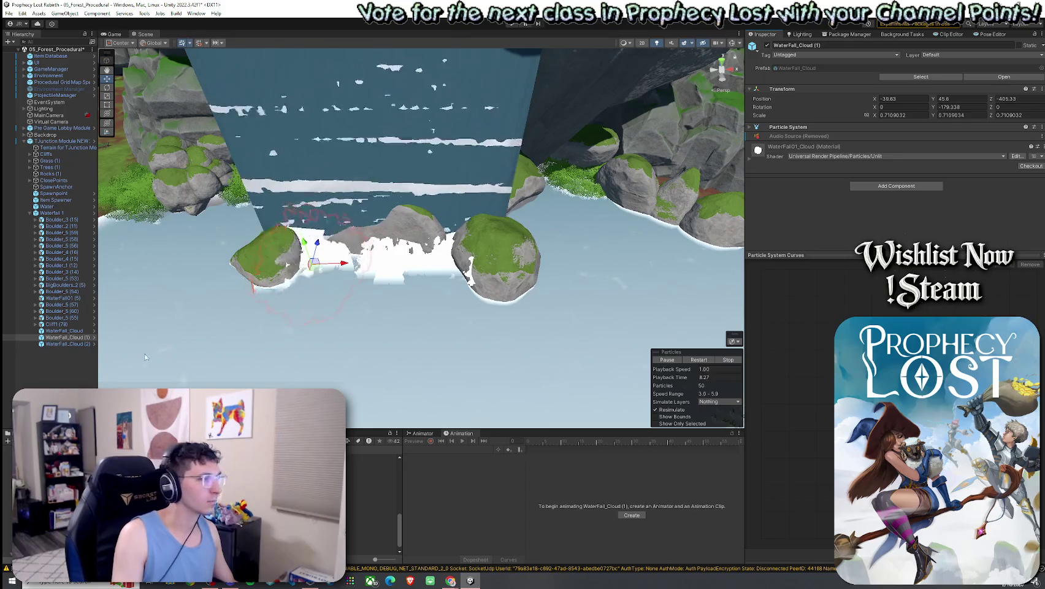
click(65, 330)
click(1037, 136)
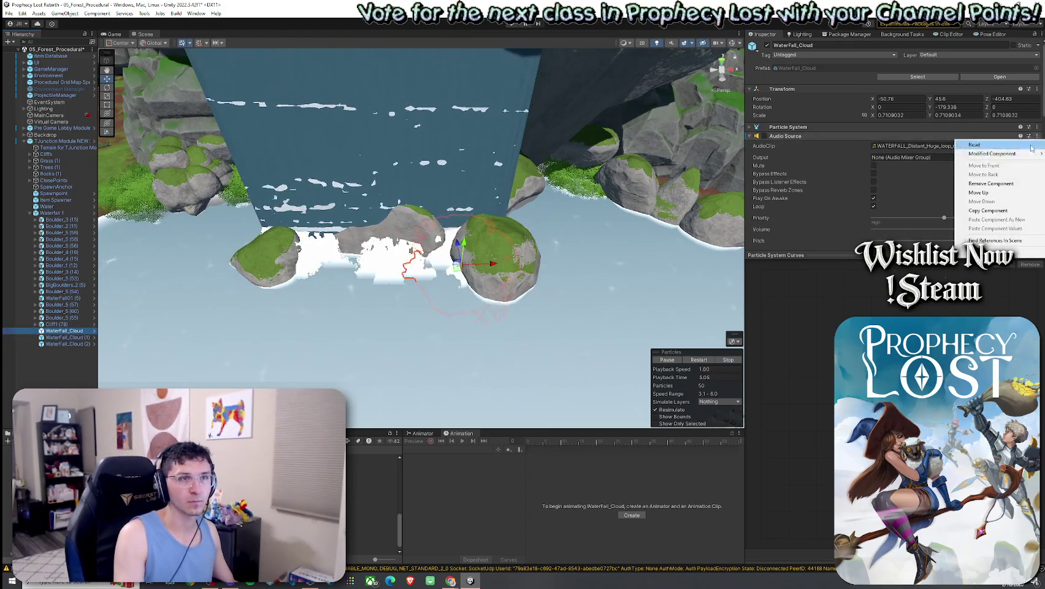
click(1011, 183)
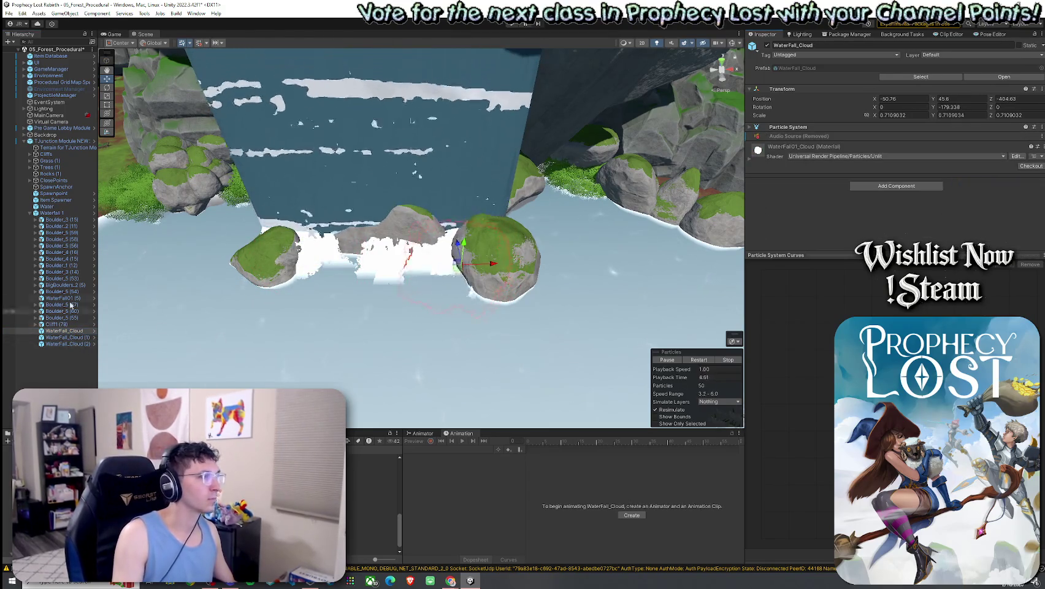
Step: Delete the TJunction Module NEW 2 instance, save the scene, and enter Play mode
click(58, 141)
click(853, 77)
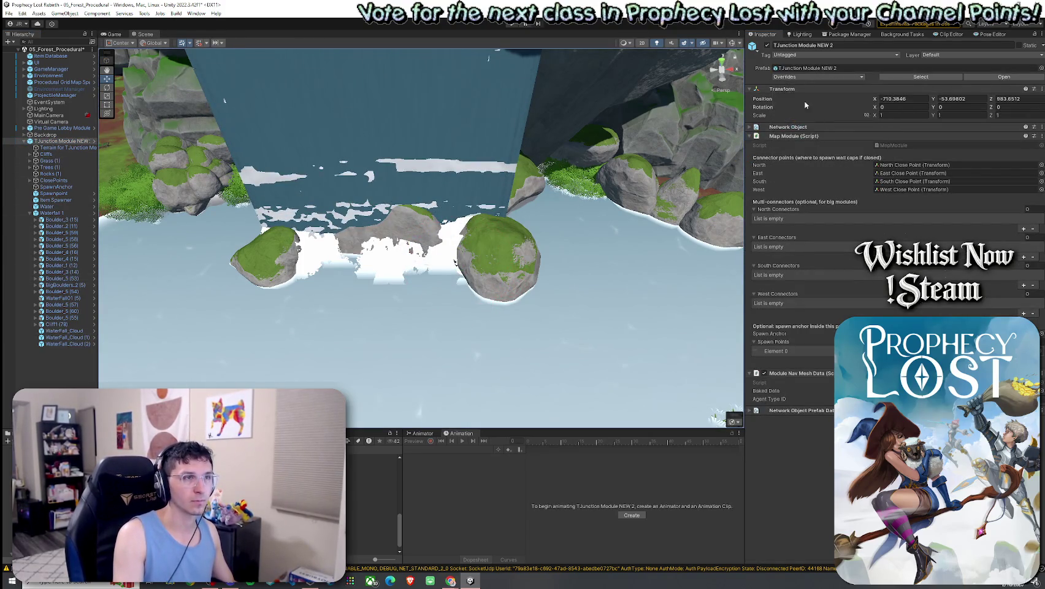
click(59, 143)
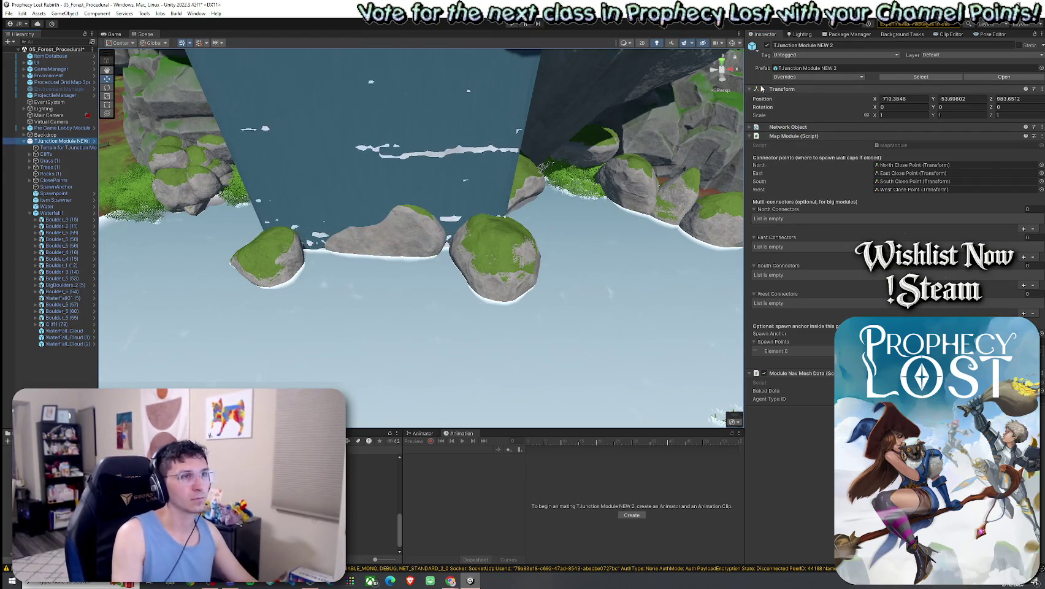
click(61, 142)
key(Delete)
click(8, 12)
click(24, 51)
click(513, 23)
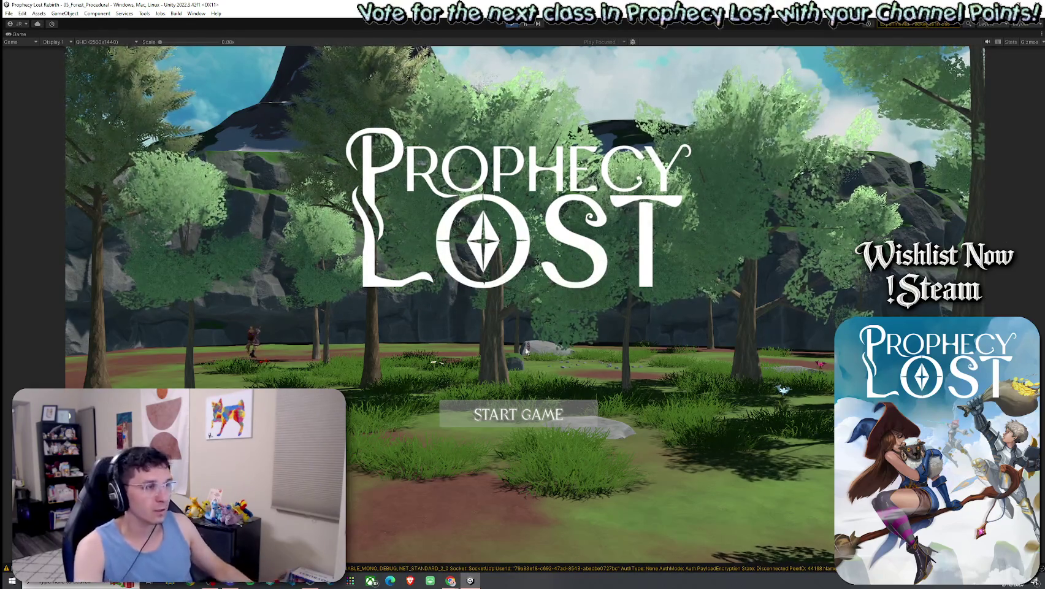
Step: Choose START GAME on the Prophecy Lost title screen
click(541, 418)
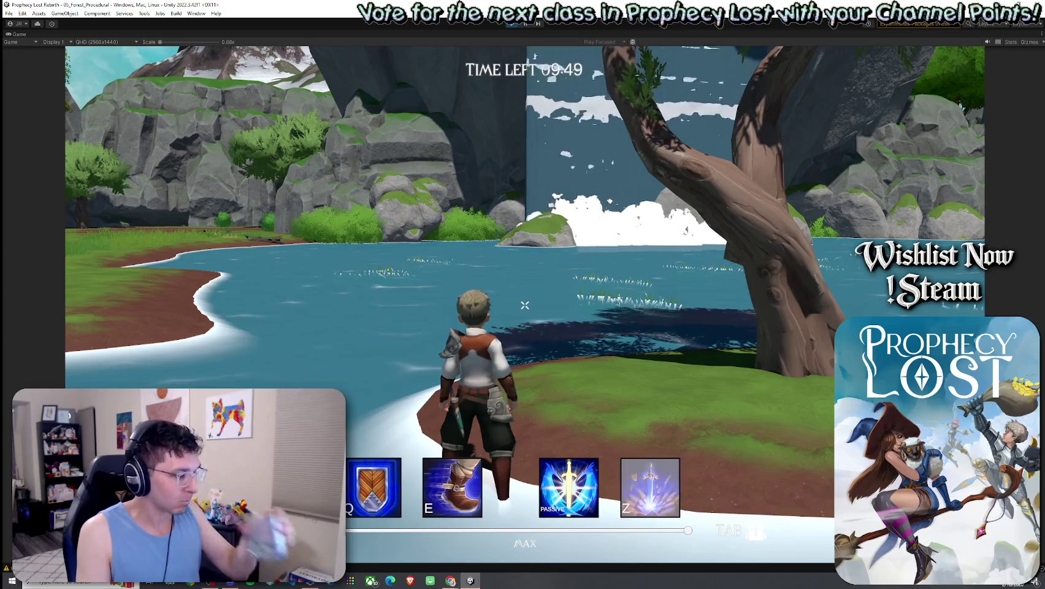
Step: Run the character through the lake and waterfall spray toward the far cliffs
key(w)
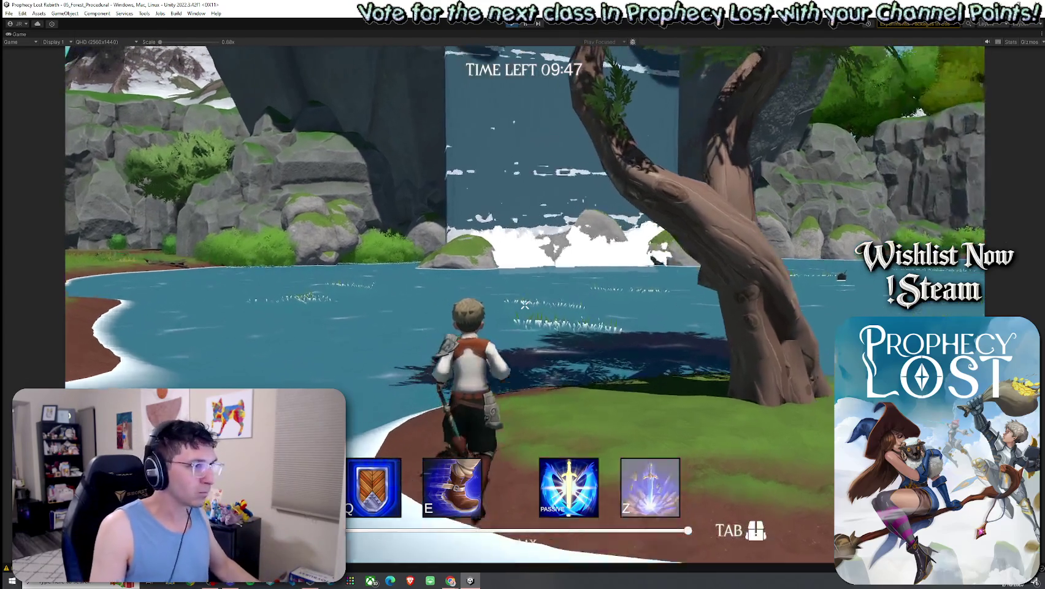
key(w)
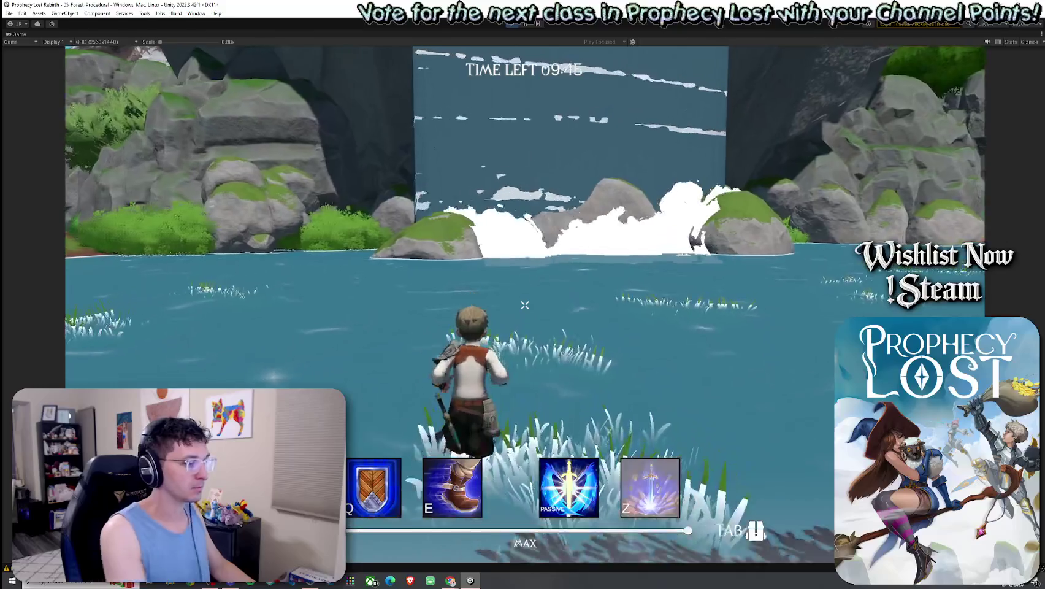
key(w)
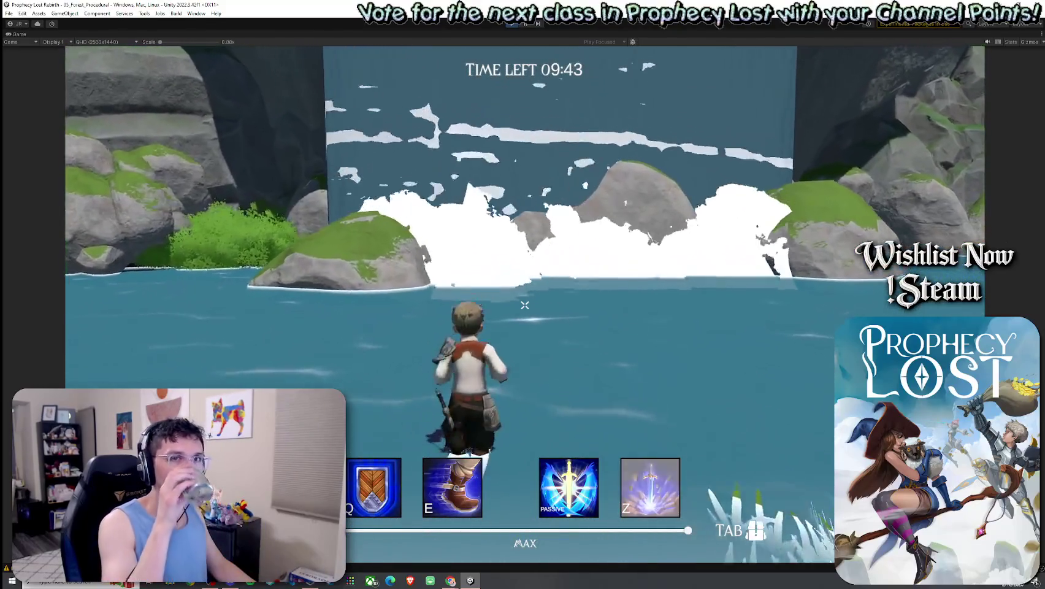
key(w)
key(w)
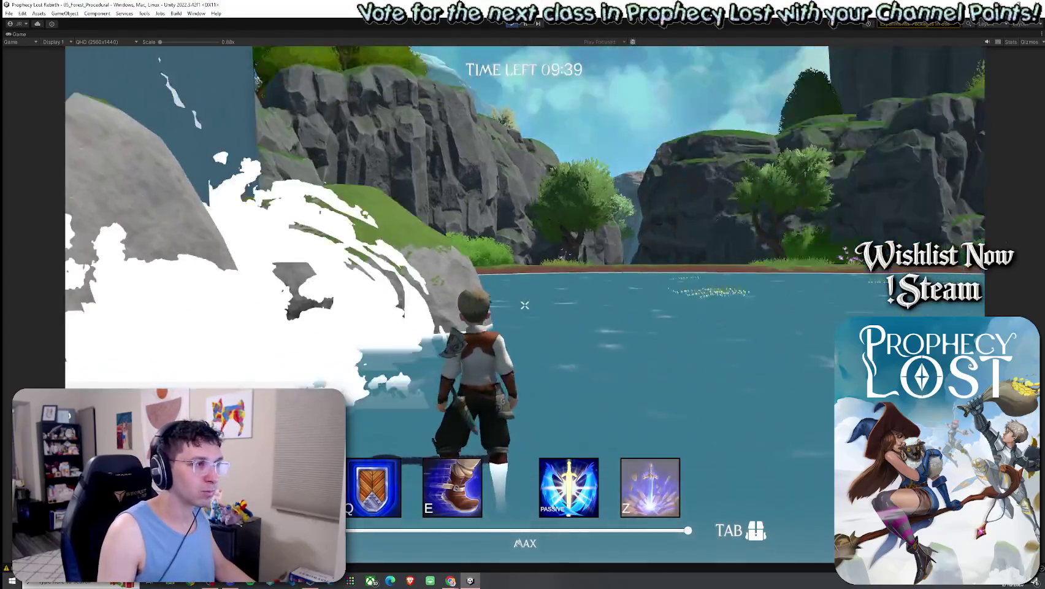
key(w)
key(w)
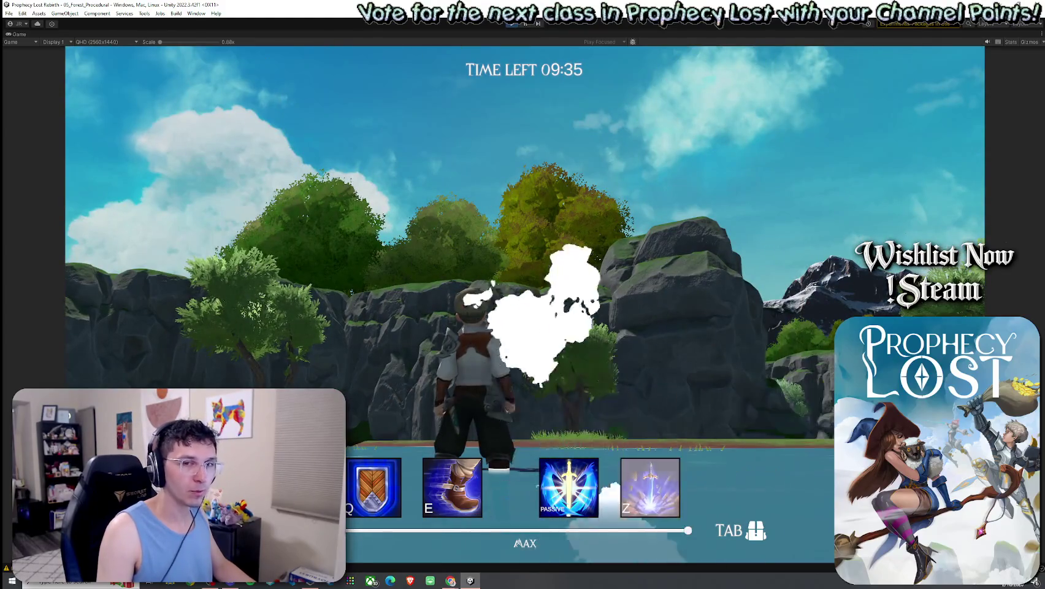
key(w)
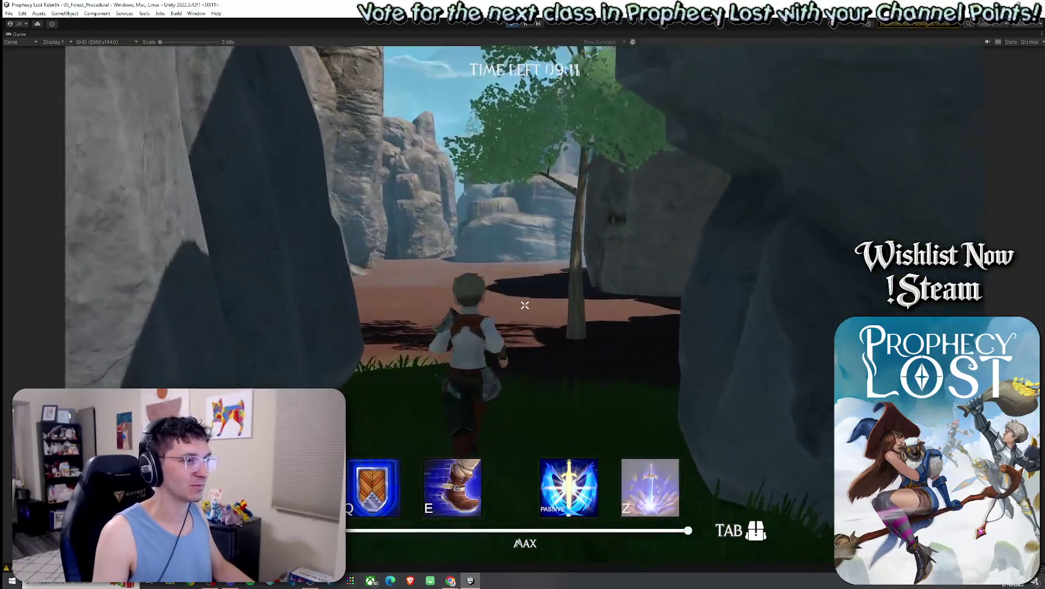
Step: Run along the rock wall to the canyon opening, check the inventory, then charge the brute
key(w)
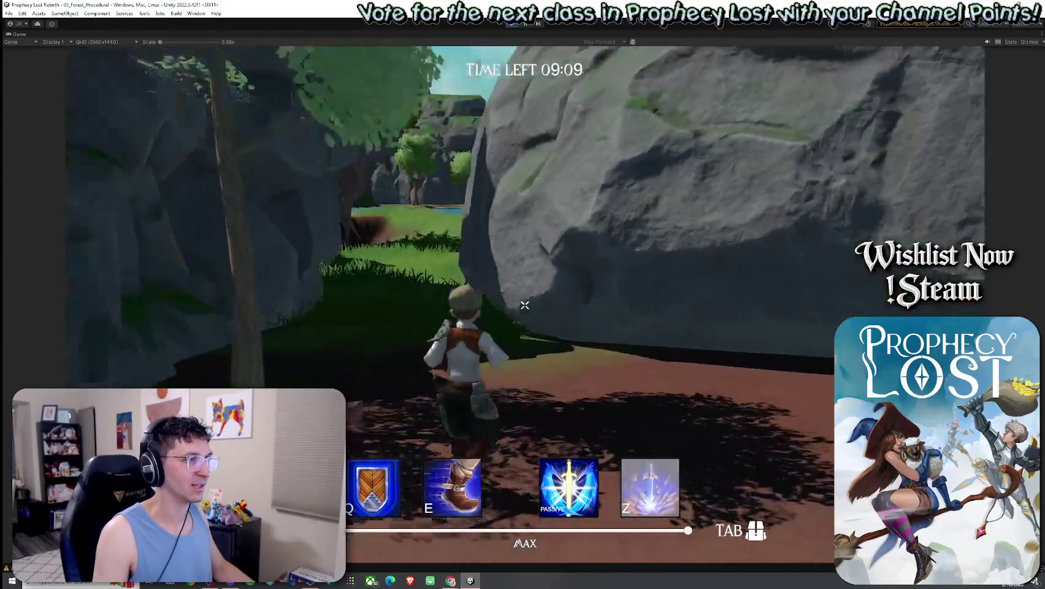
key(w)
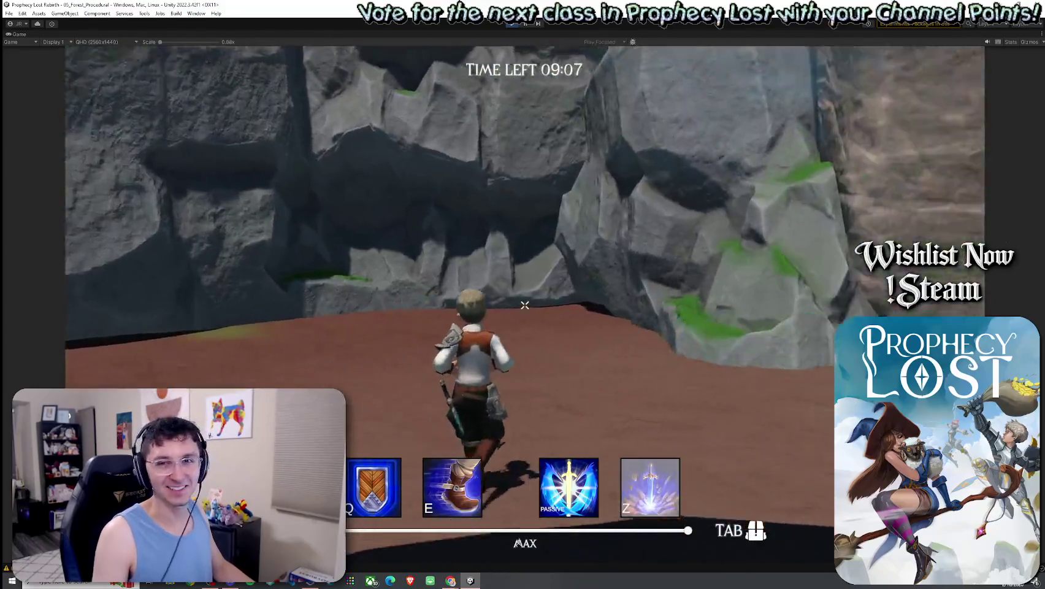
key(w)
key(w)
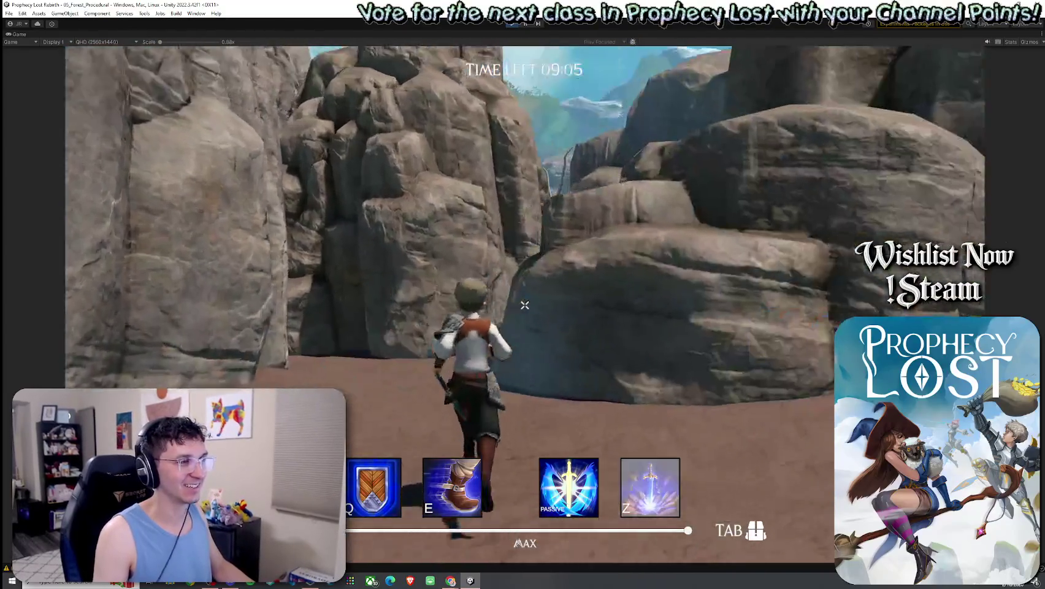
key(w)
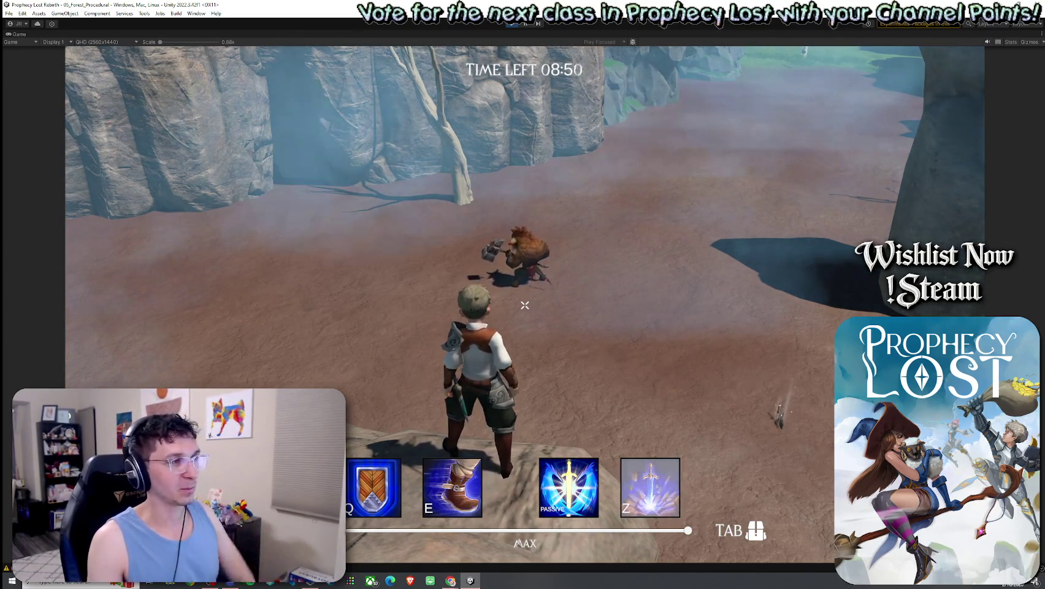
key(w)
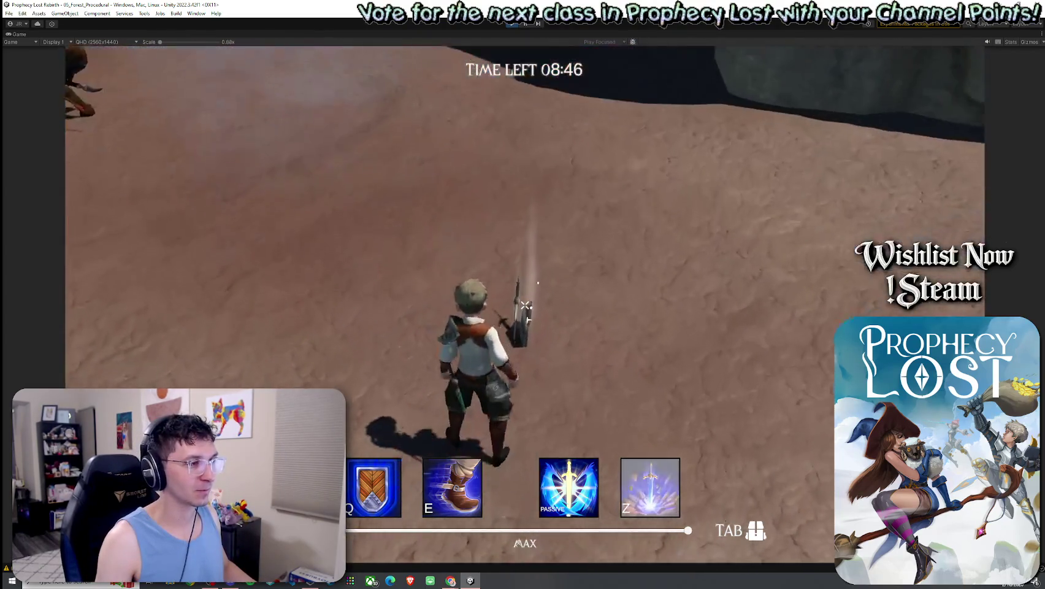
key(Tab)
key(Tab)
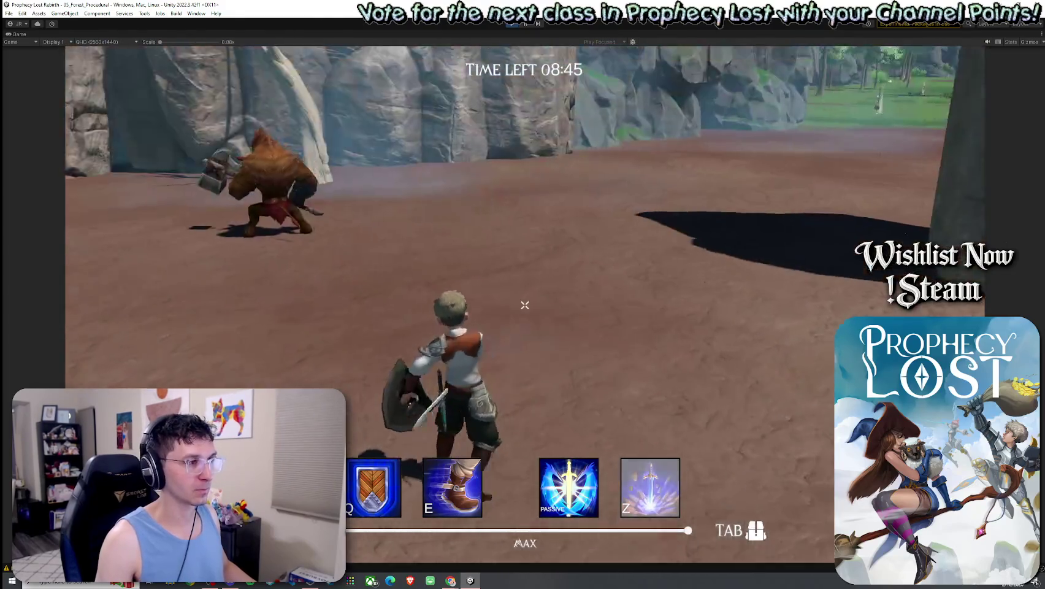
key(w)
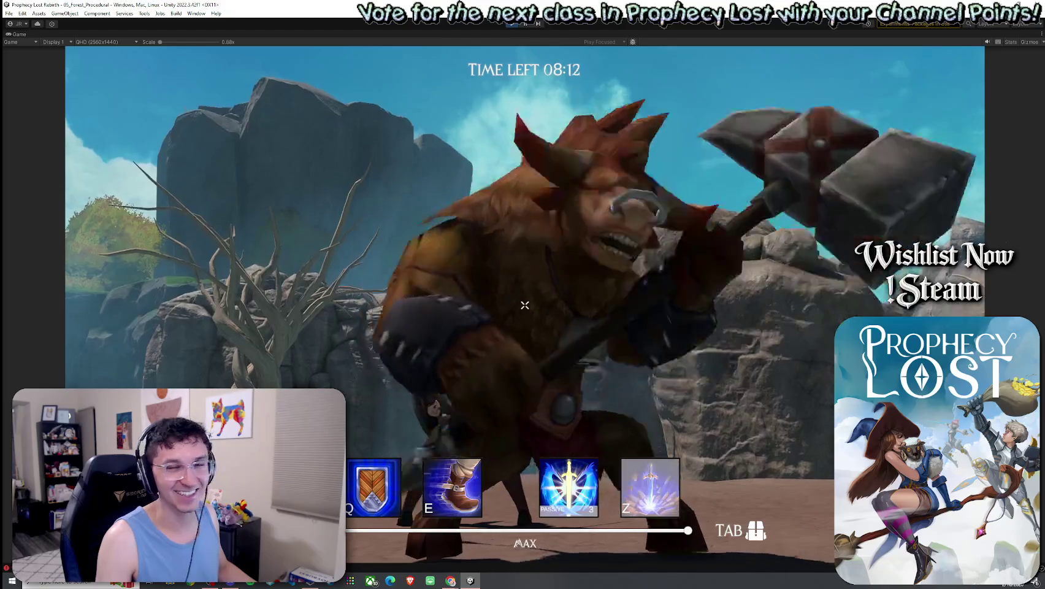
Step: Swing the sword at the minotaur and briefly check the inventory
key(super)
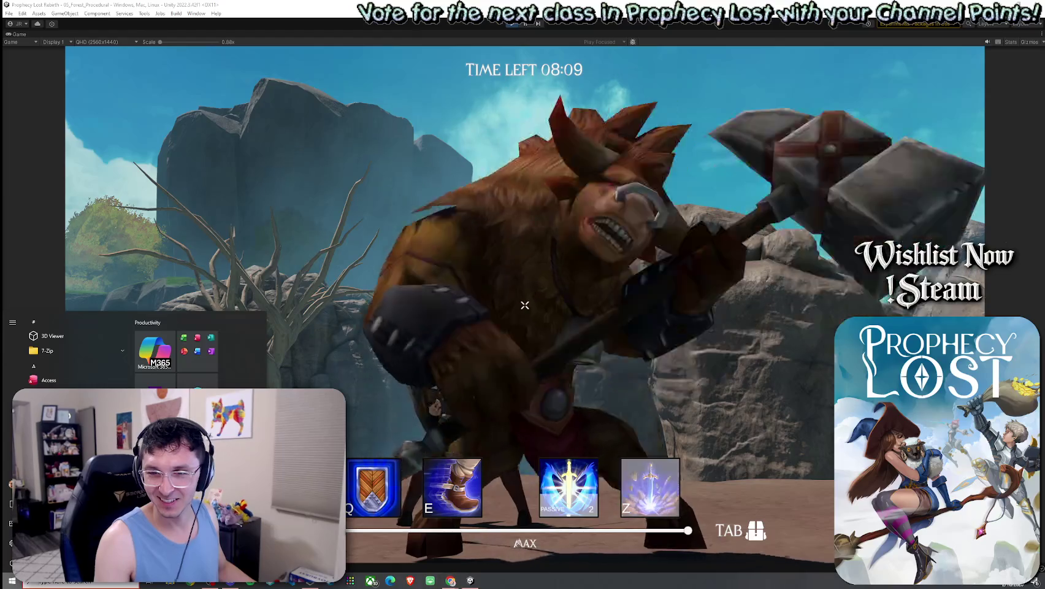
key(super)
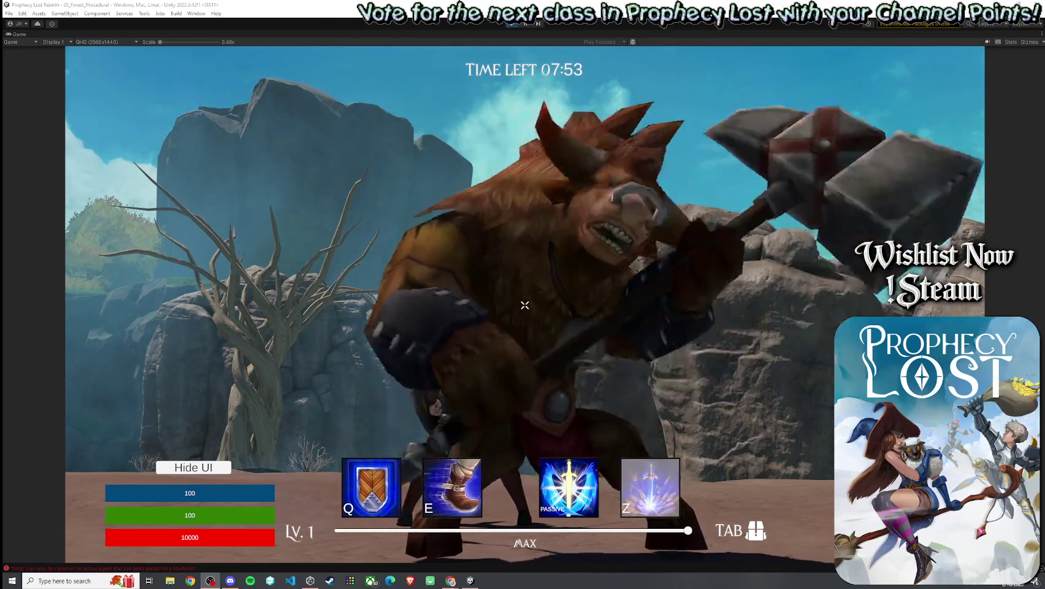
click(524, 305)
key(Tab)
key(Tab)
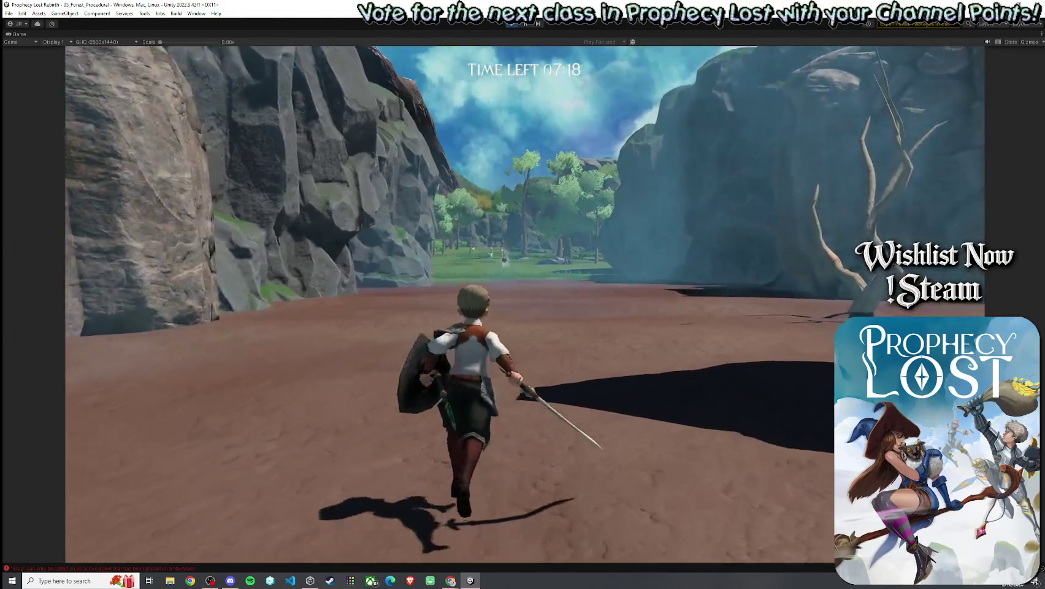
Step: Run across the forest clearing to the green slime and hit it three times
key(super)
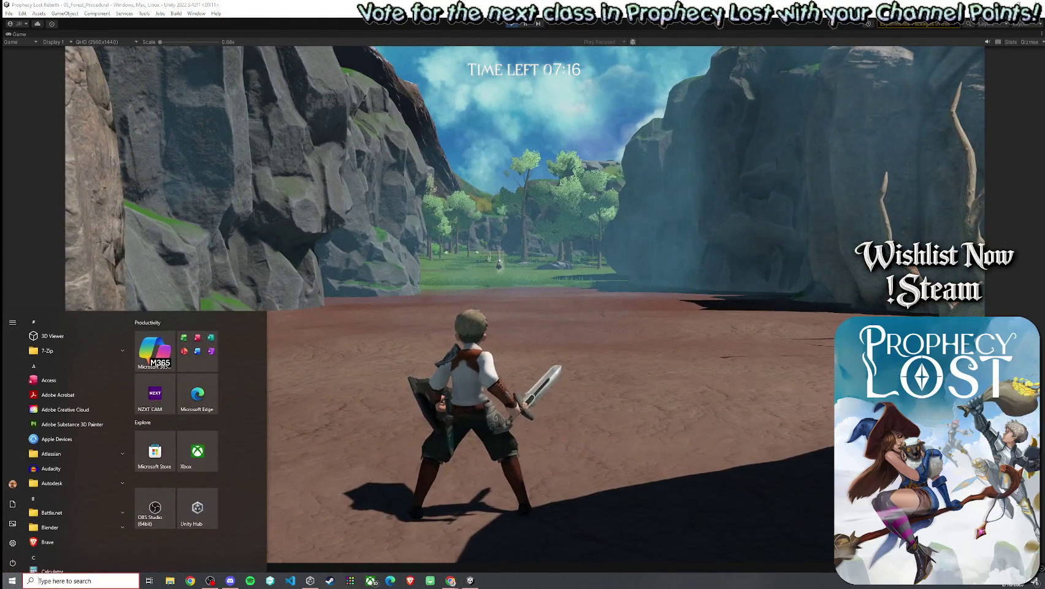
key(Escape)
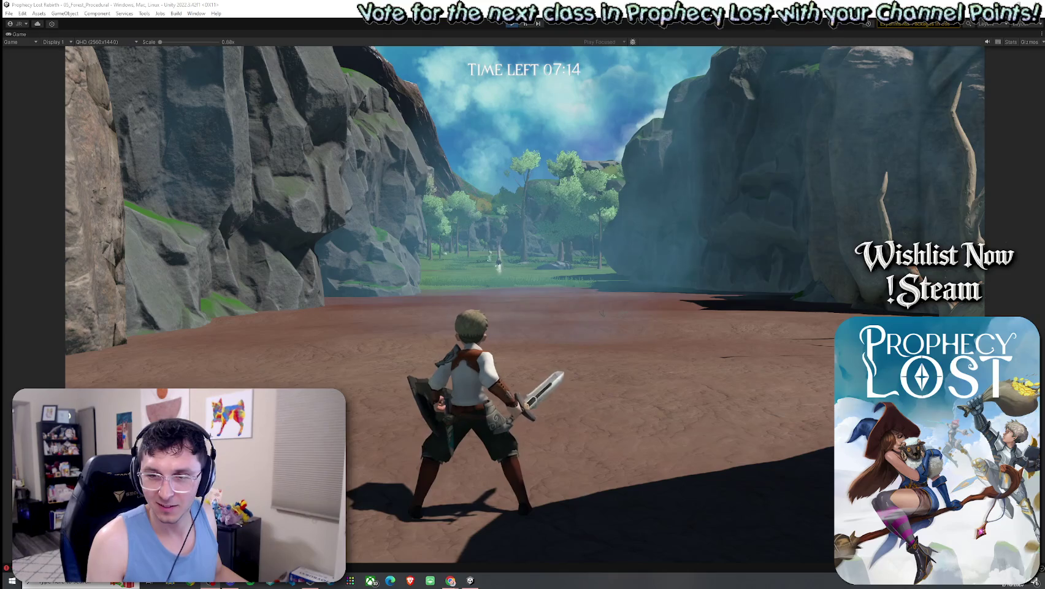
key(w)
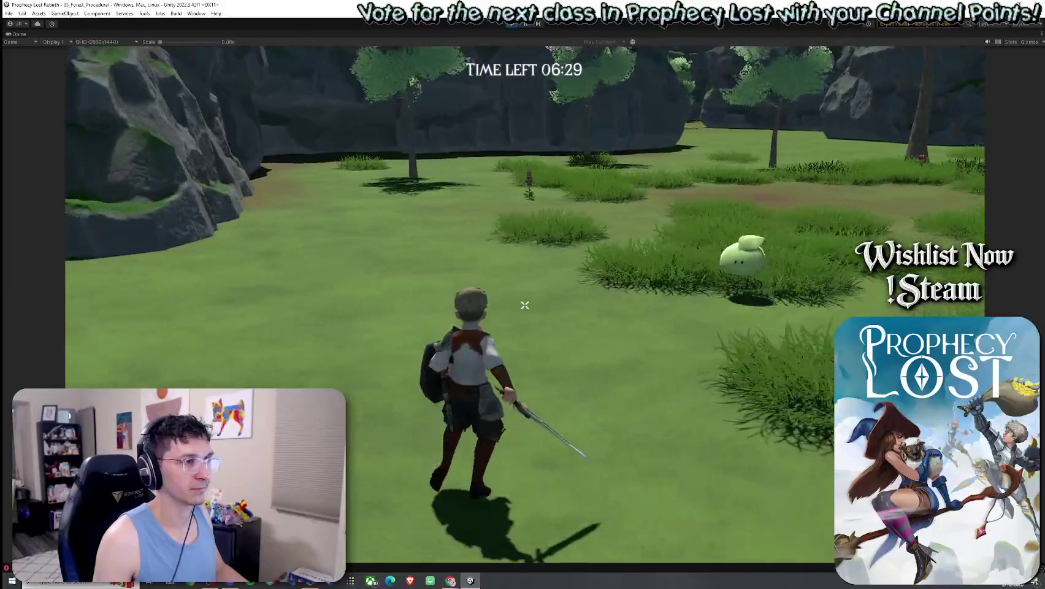
key(w)
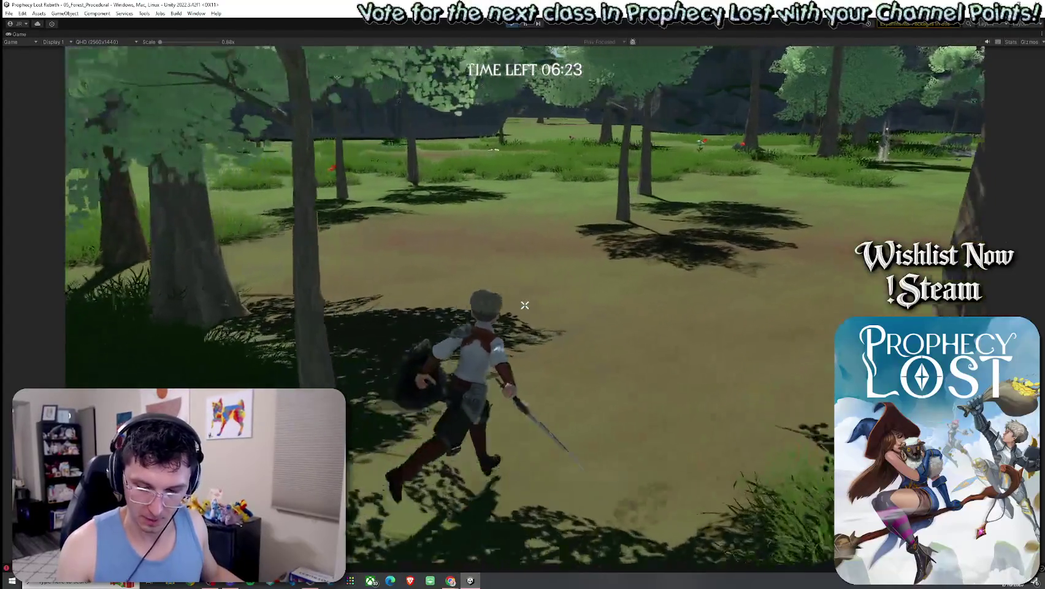
key(w)
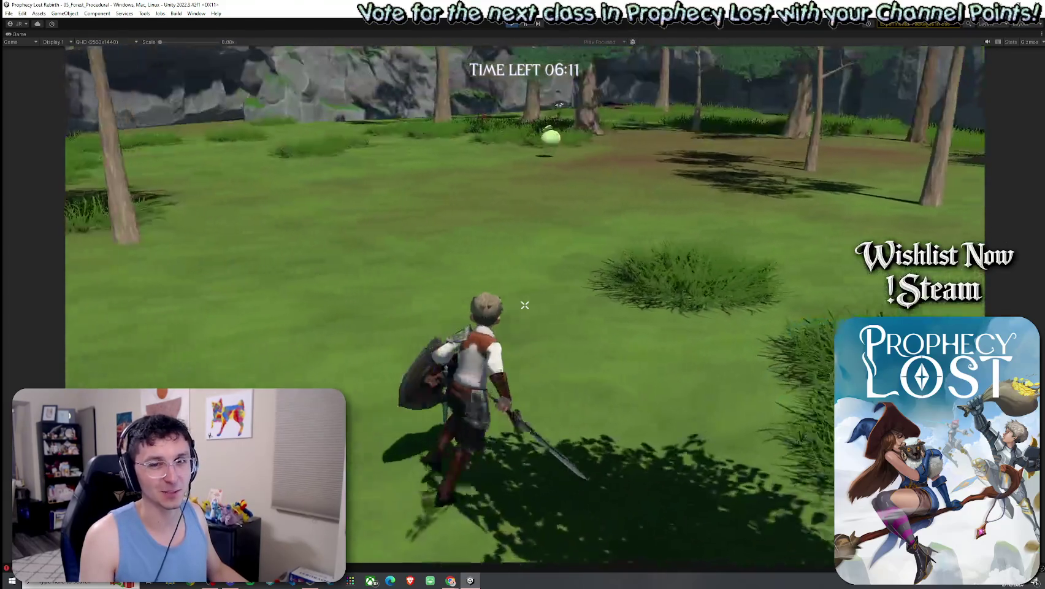
key(w)
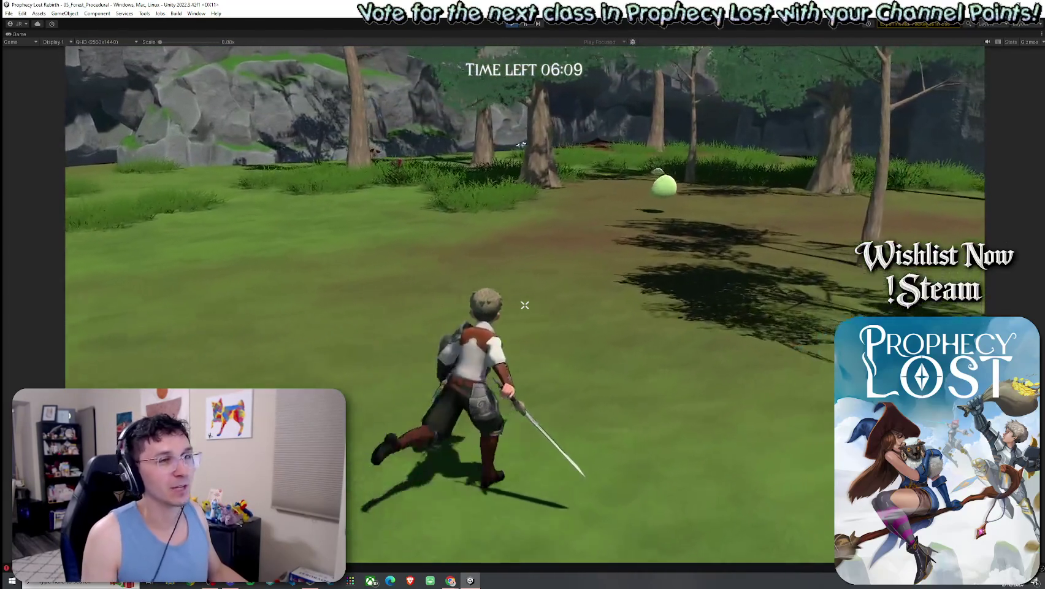
key(w)
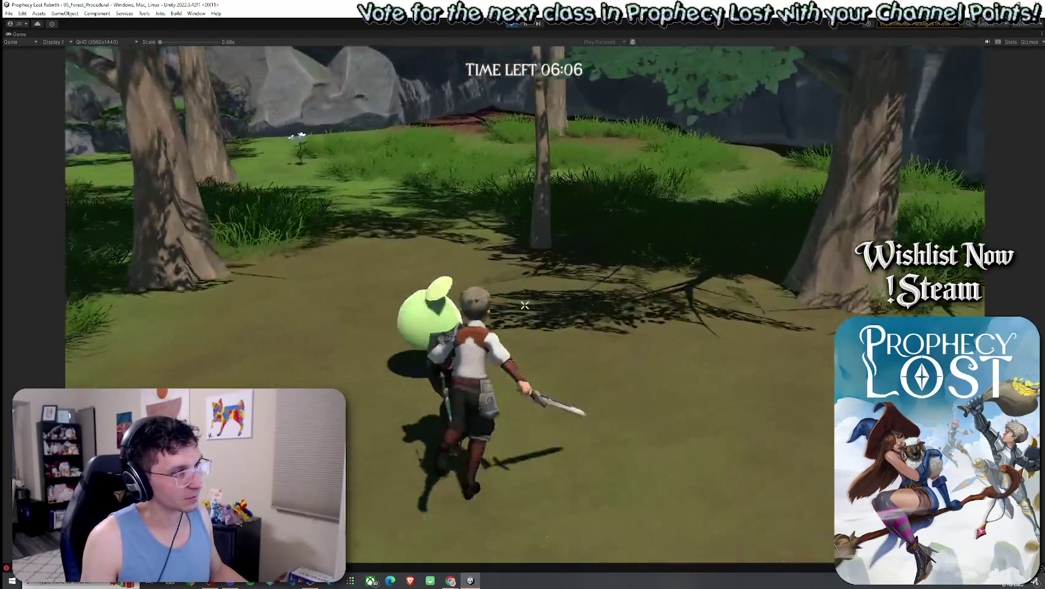
click(524, 305)
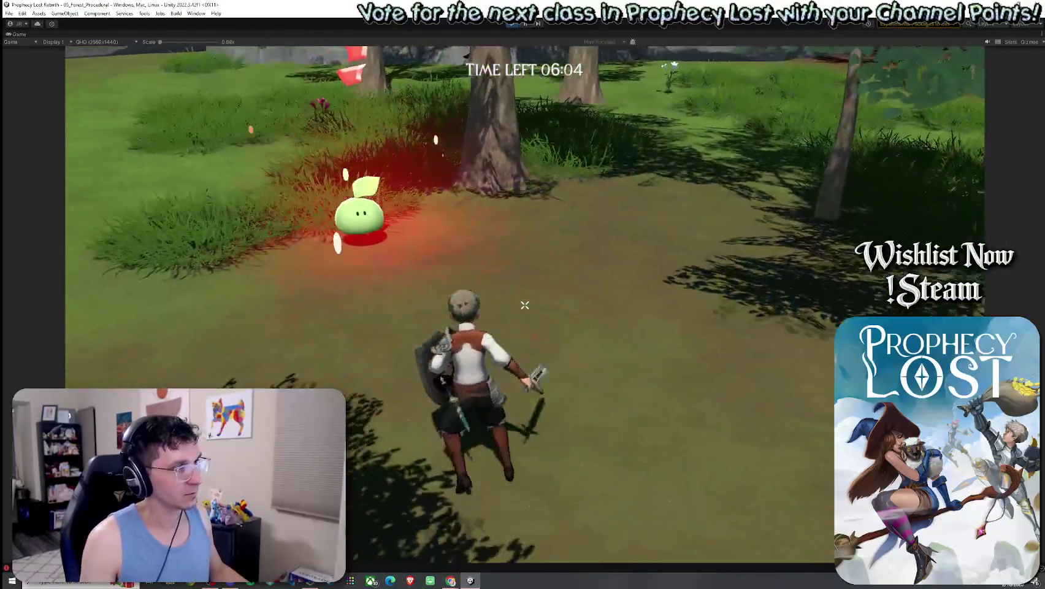
click(524, 305)
click(524, 304)
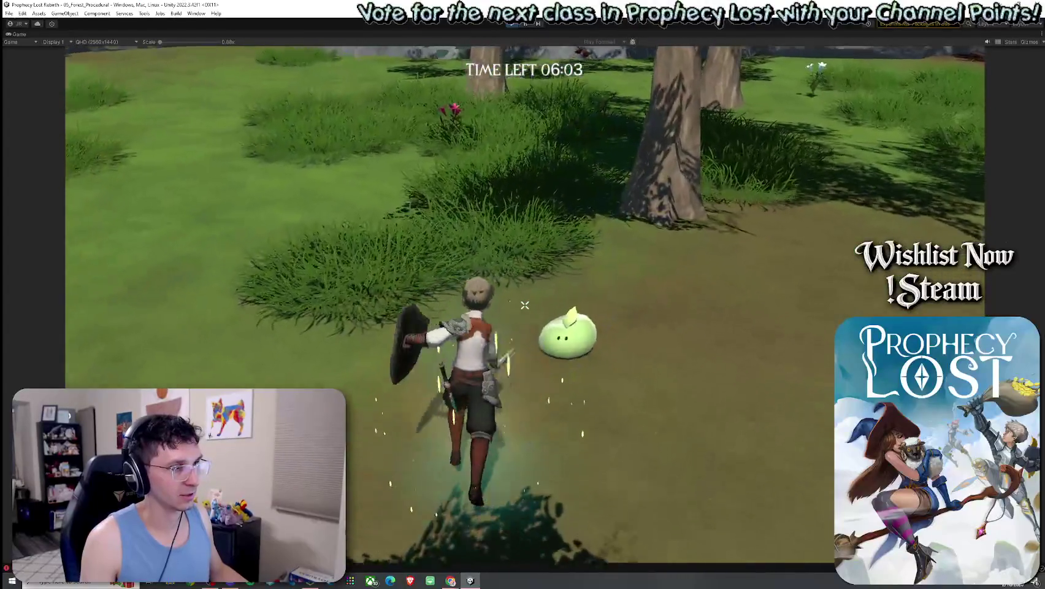
Step: Run through the meadow, turn back toward the rocks and strike the slime again
key(w)
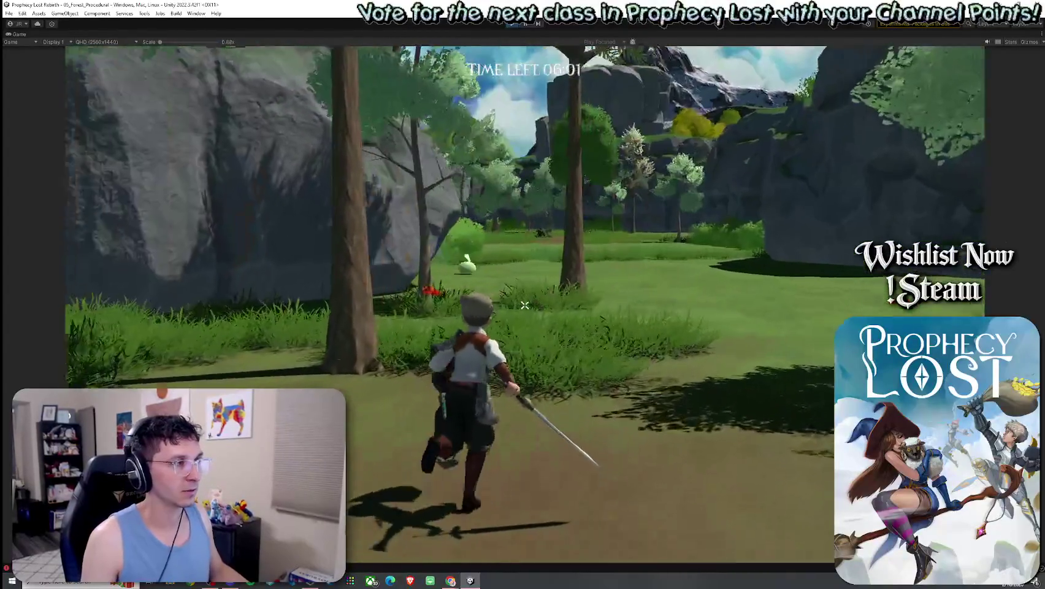
key(w)
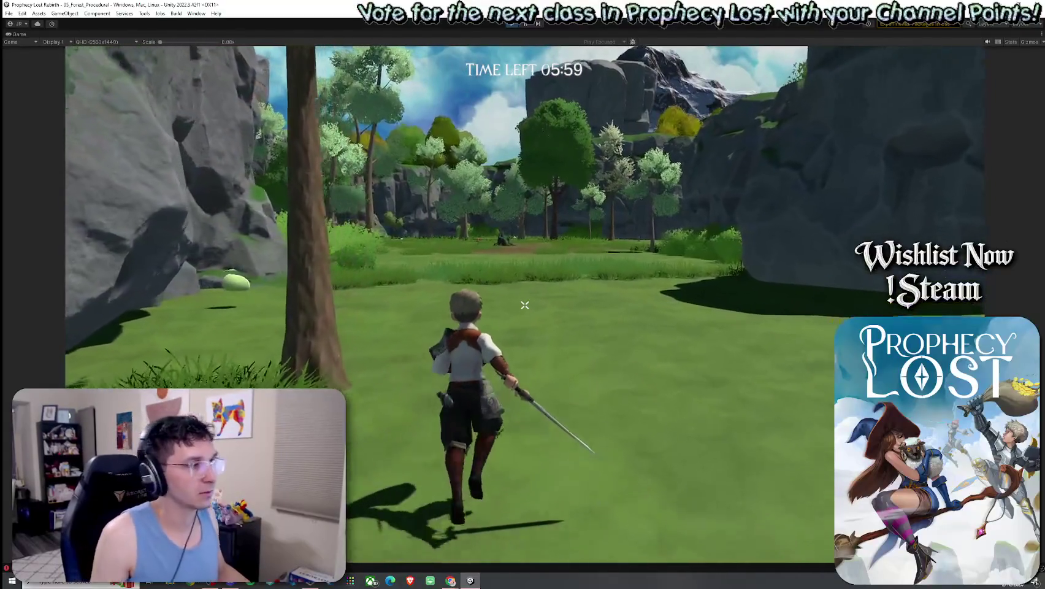
key(s)
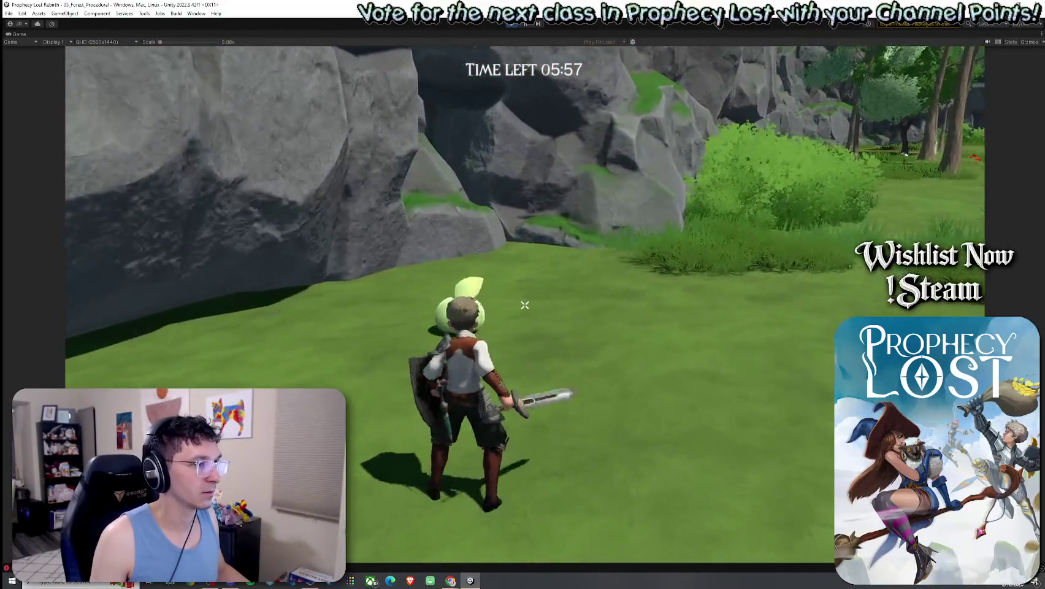
key(w)
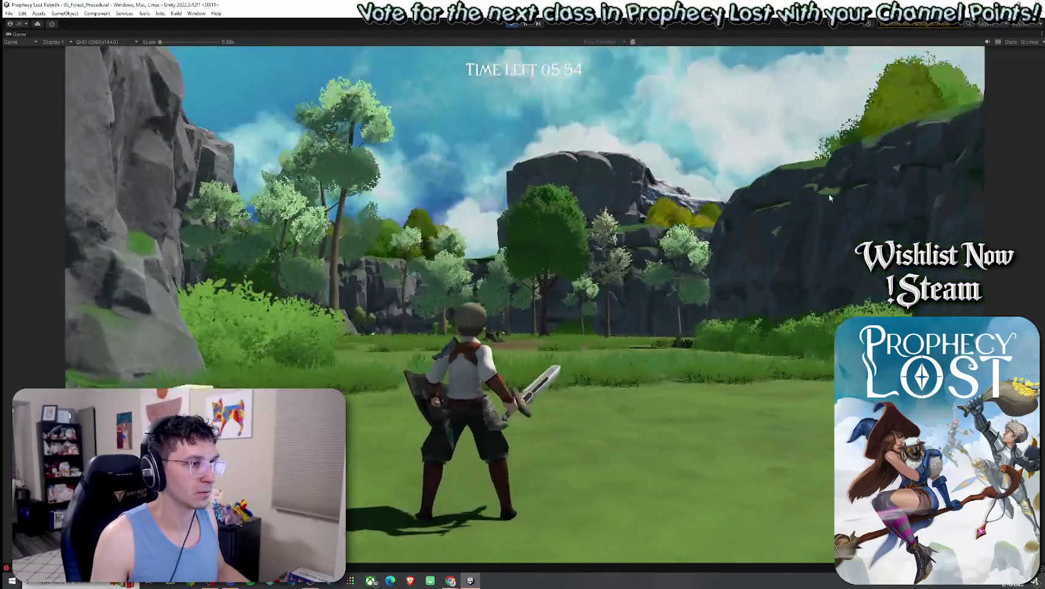
click(830, 197)
key(w)
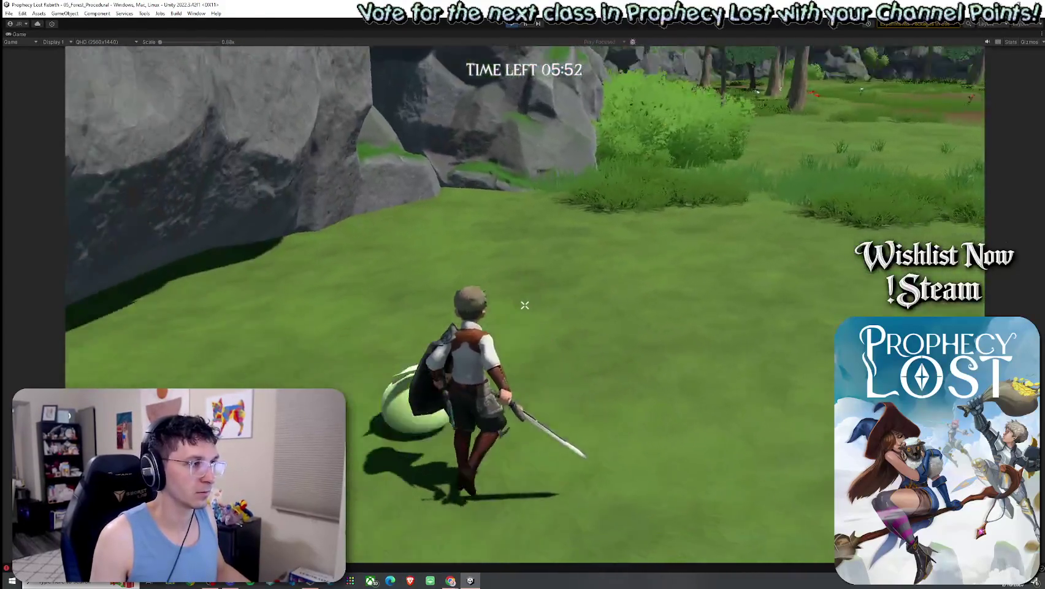
click(525, 305)
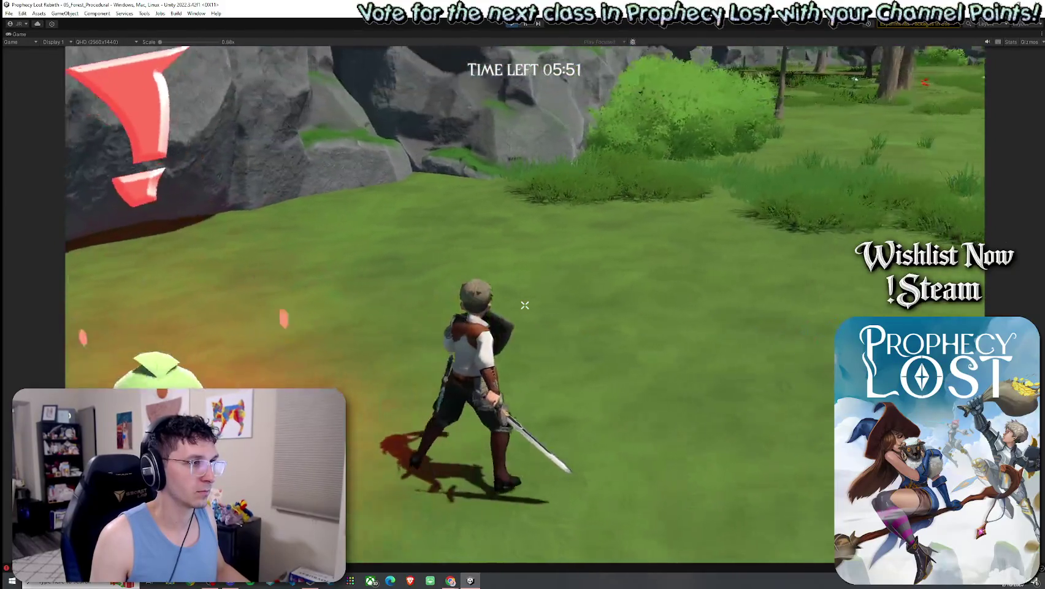
Step: Run through the grass to the large rock, back off and continue past it
key(w)
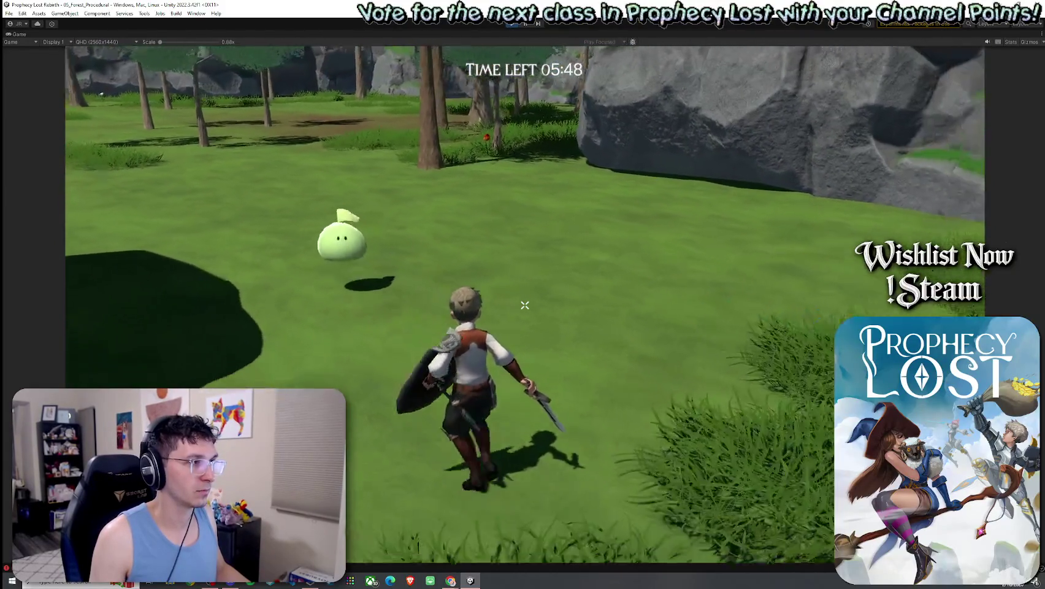
key(w)
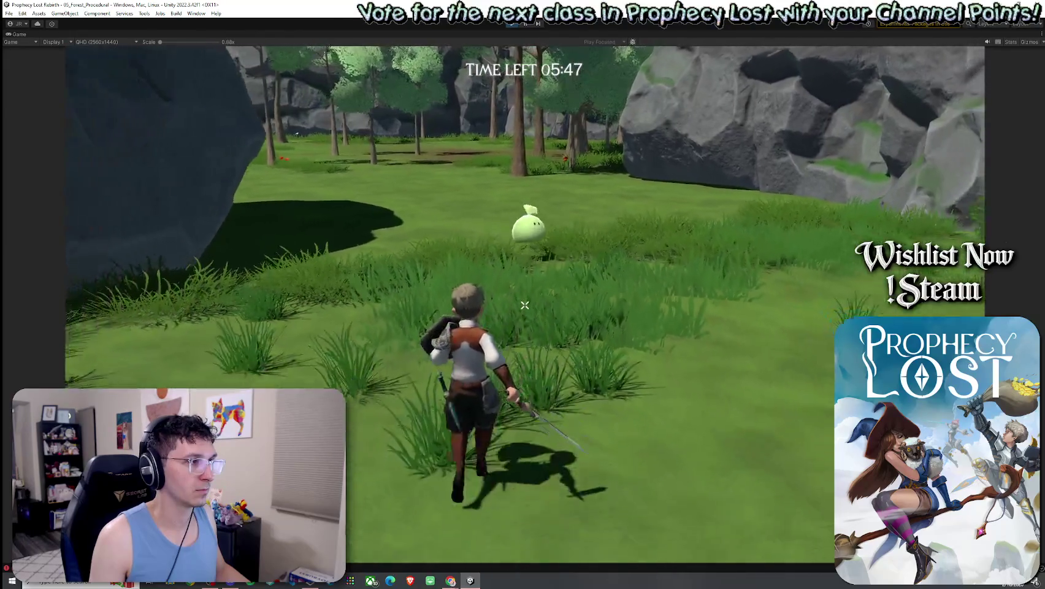
key(w)
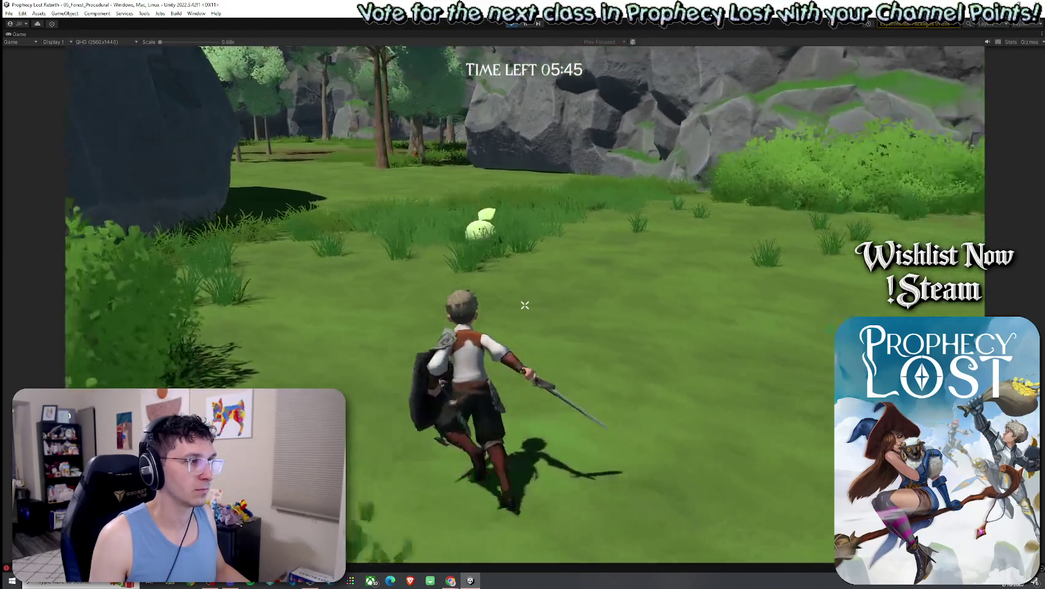
key(w)
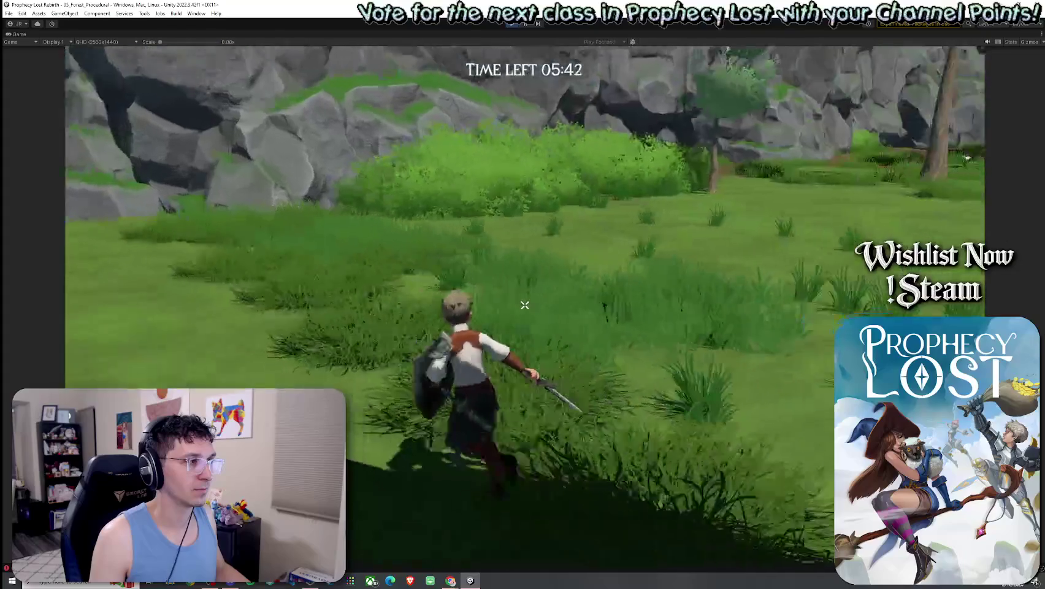
key(w)
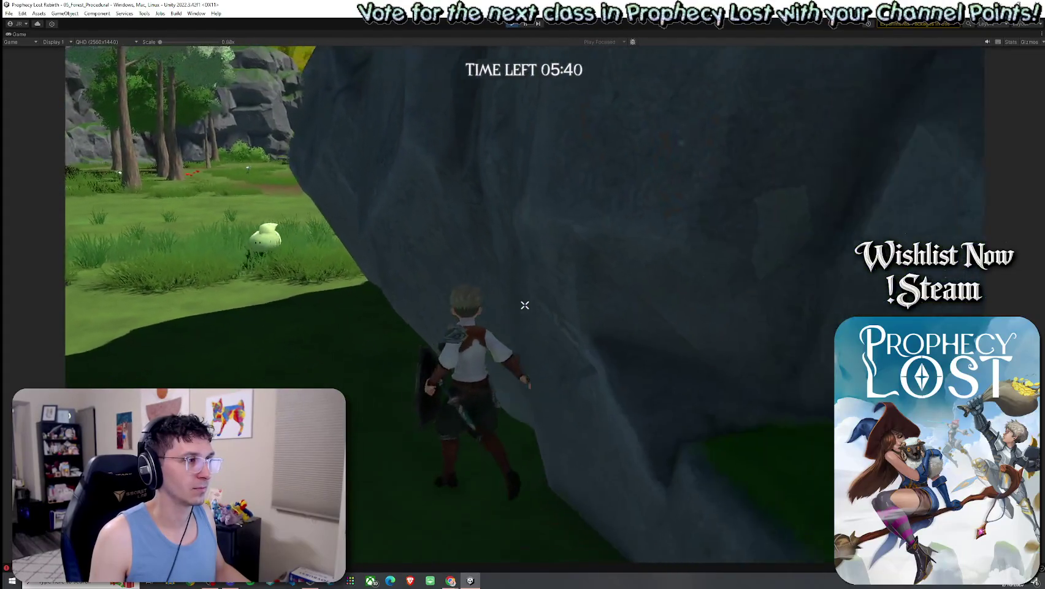
key(s)
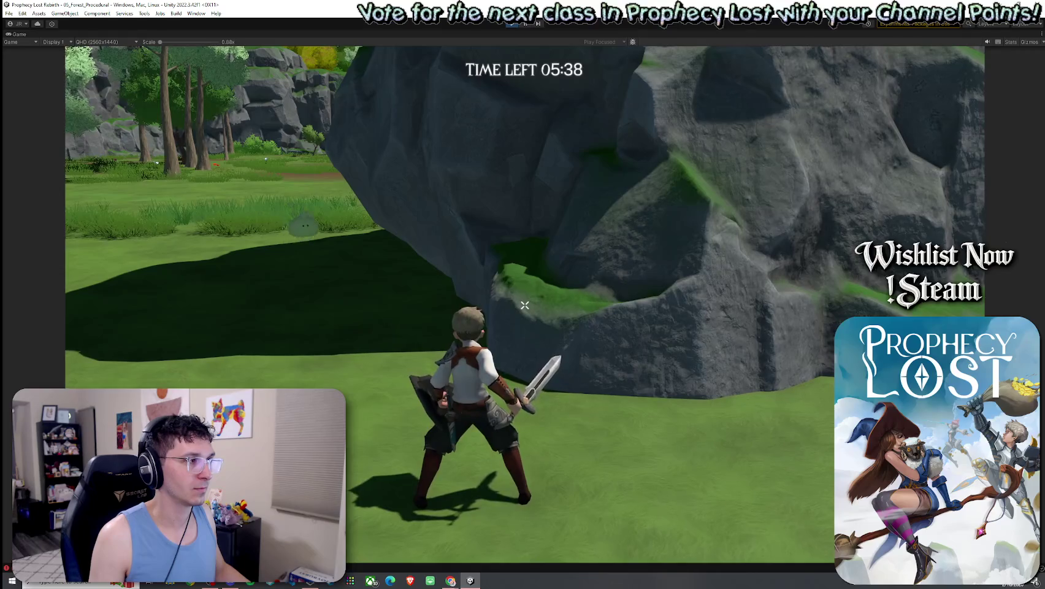
key(w)
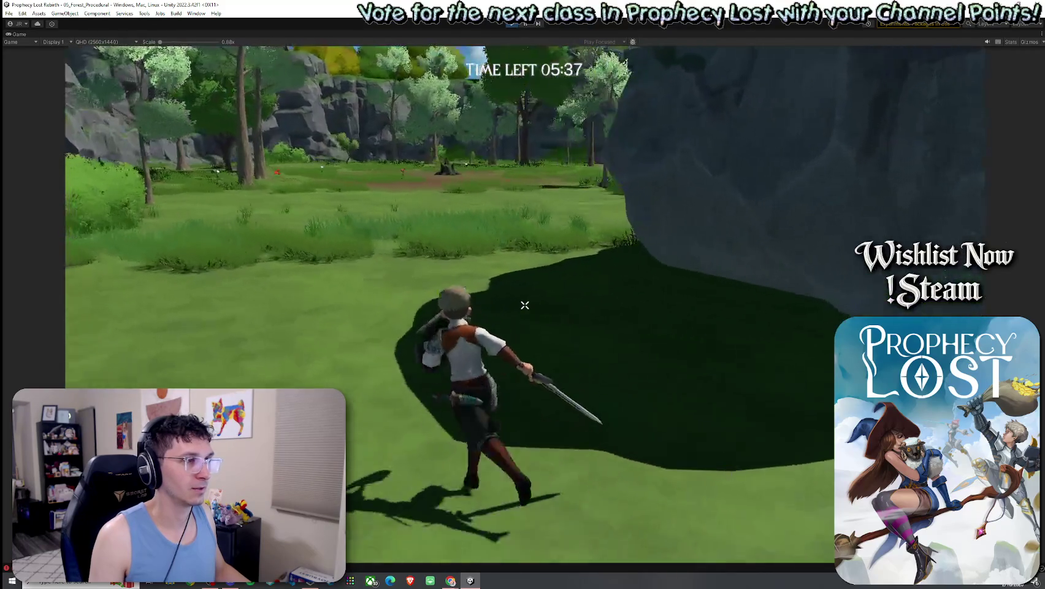
key(w)
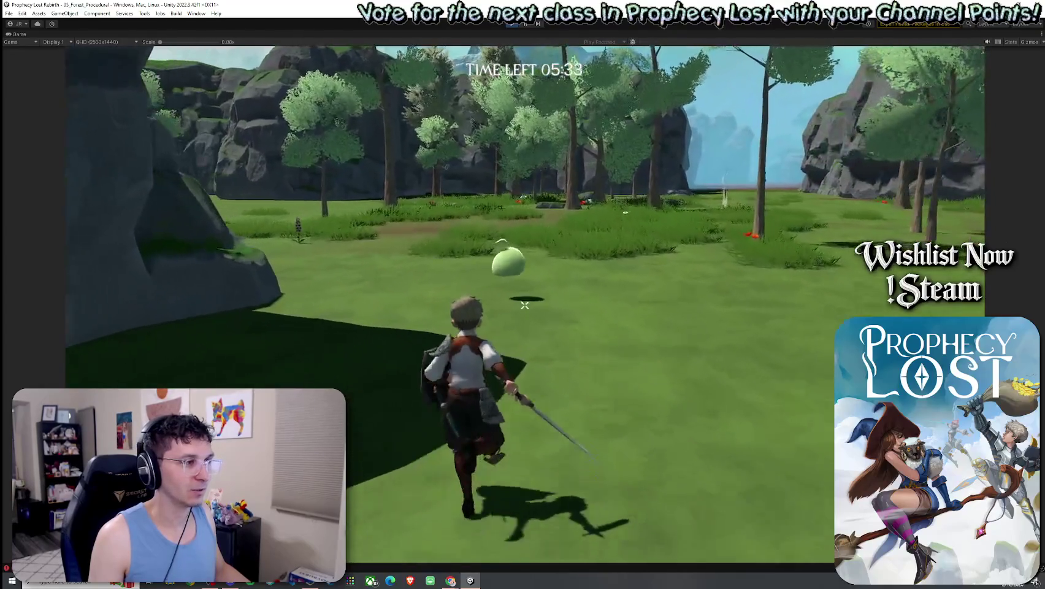
Step: Chase the slime through the tall grass and keep attacking it with the sword
key(w)
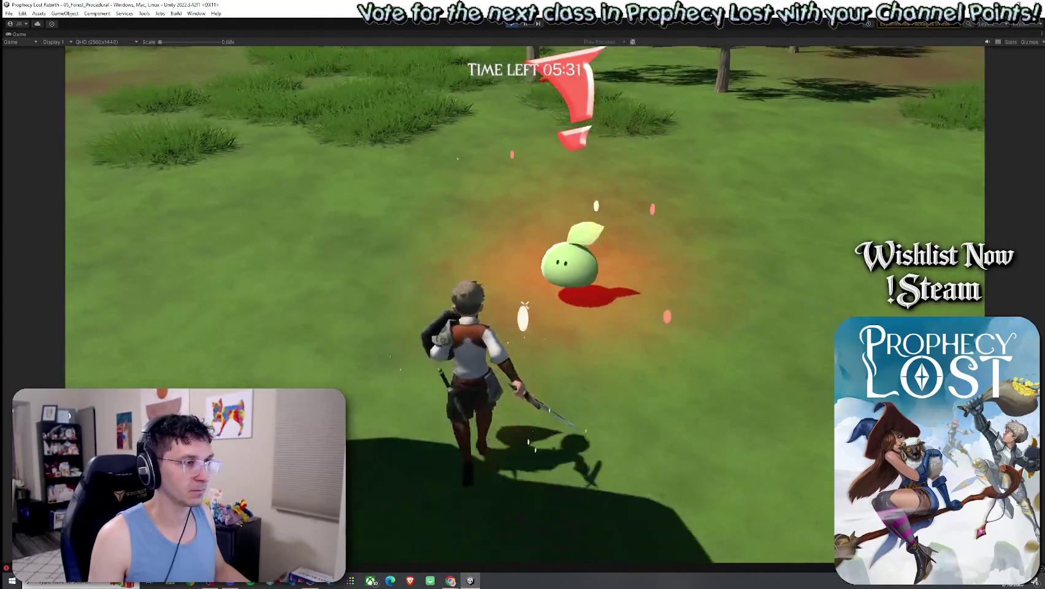
key(w)
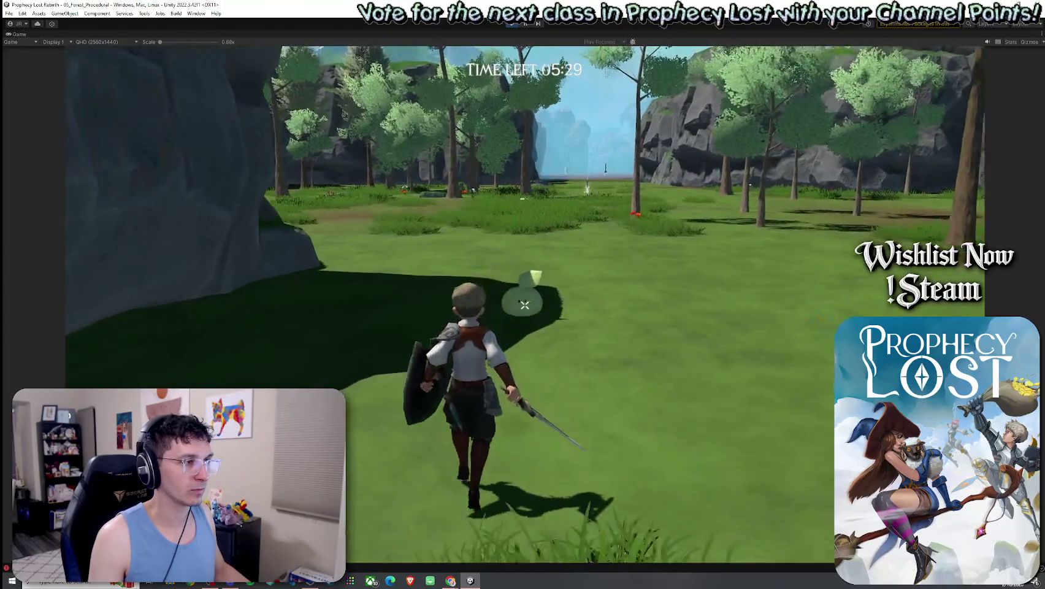
key(w)
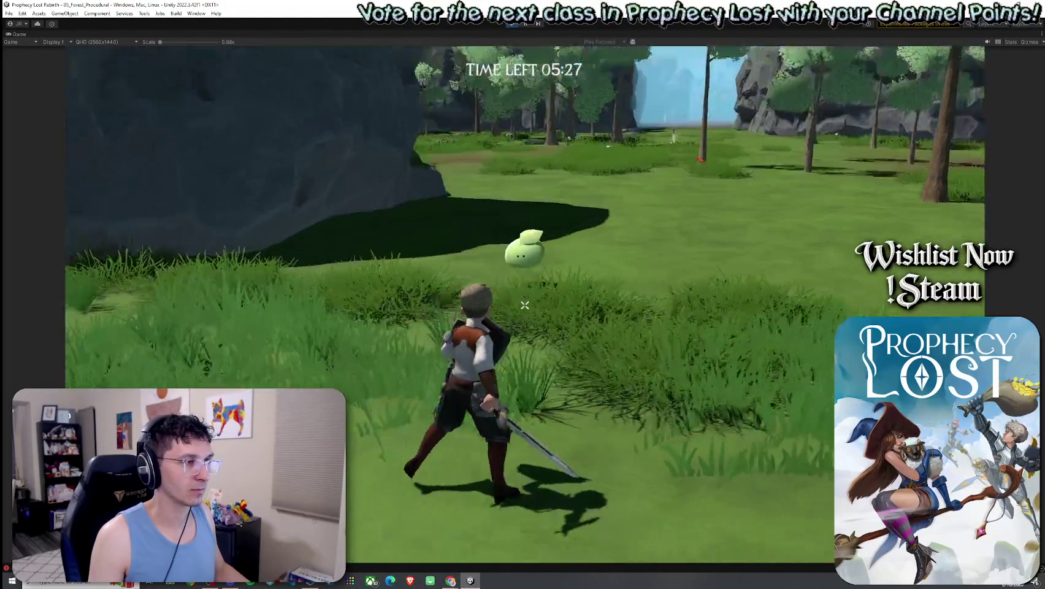
key(w)
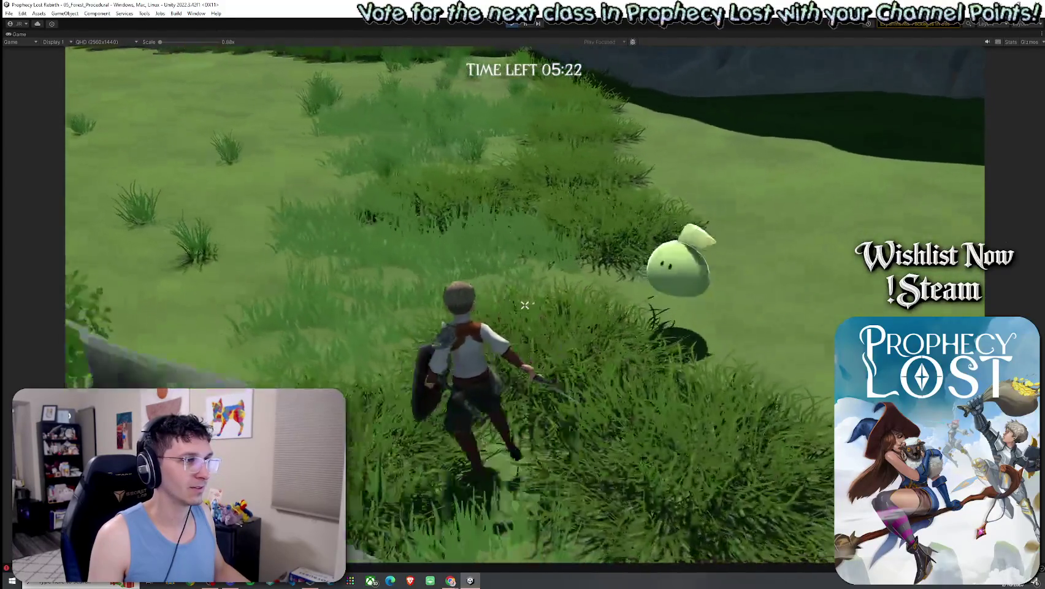
key(w)
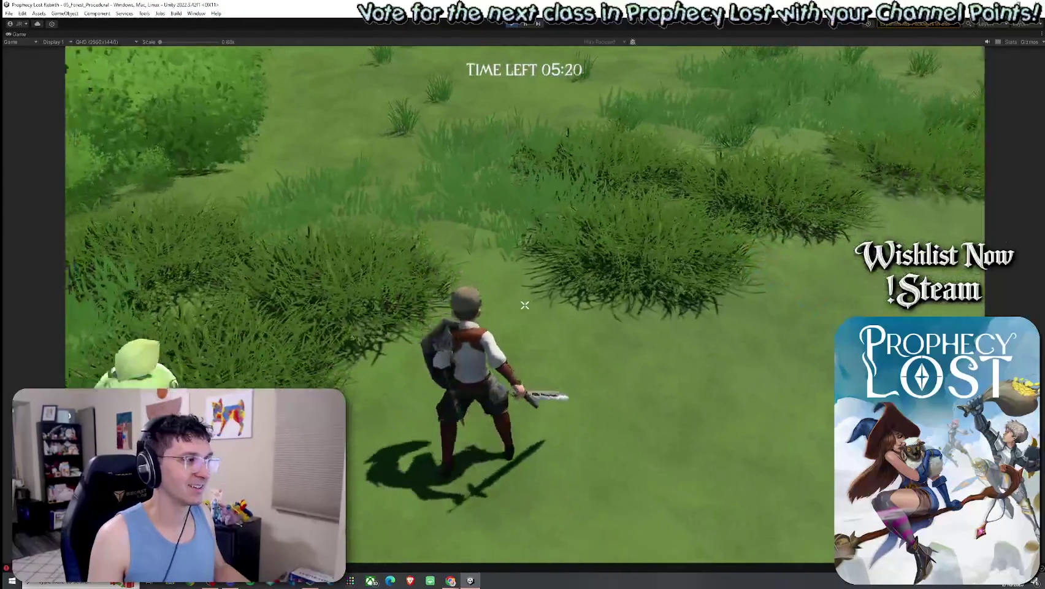
key(w)
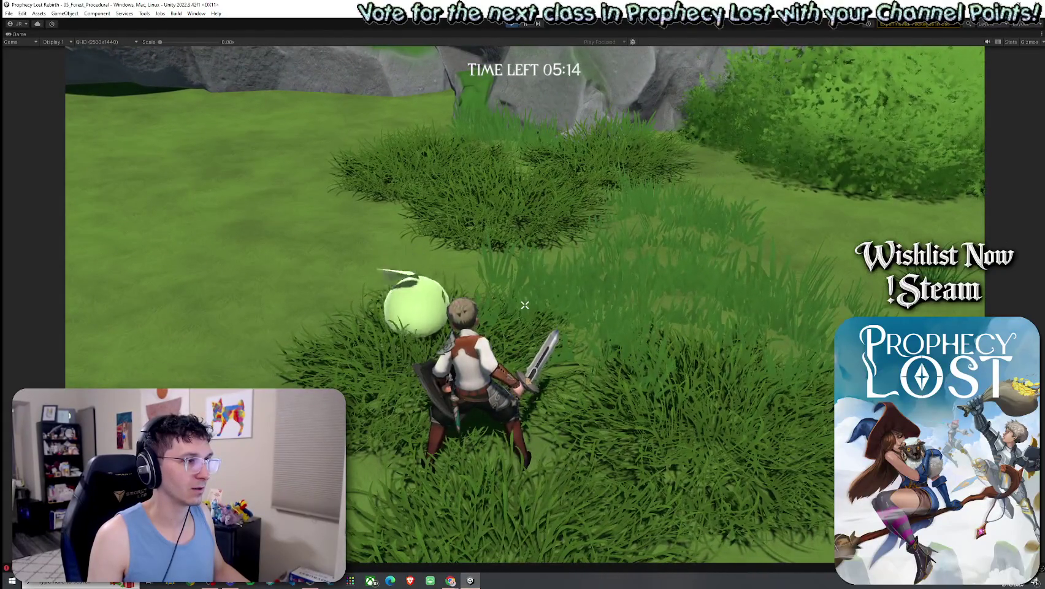
click(524, 305)
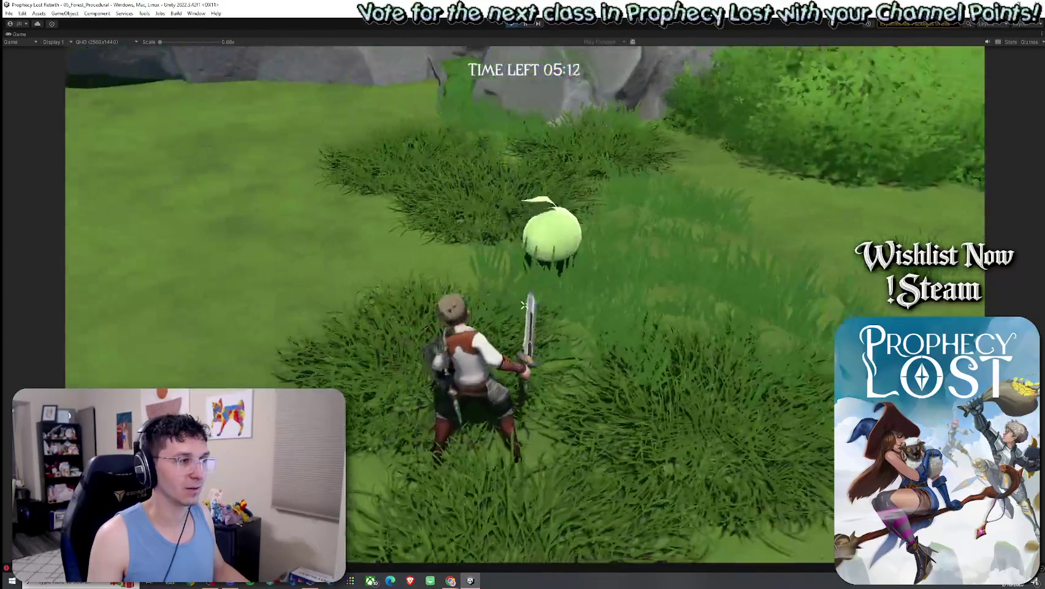
click(524, 305)
key(w)
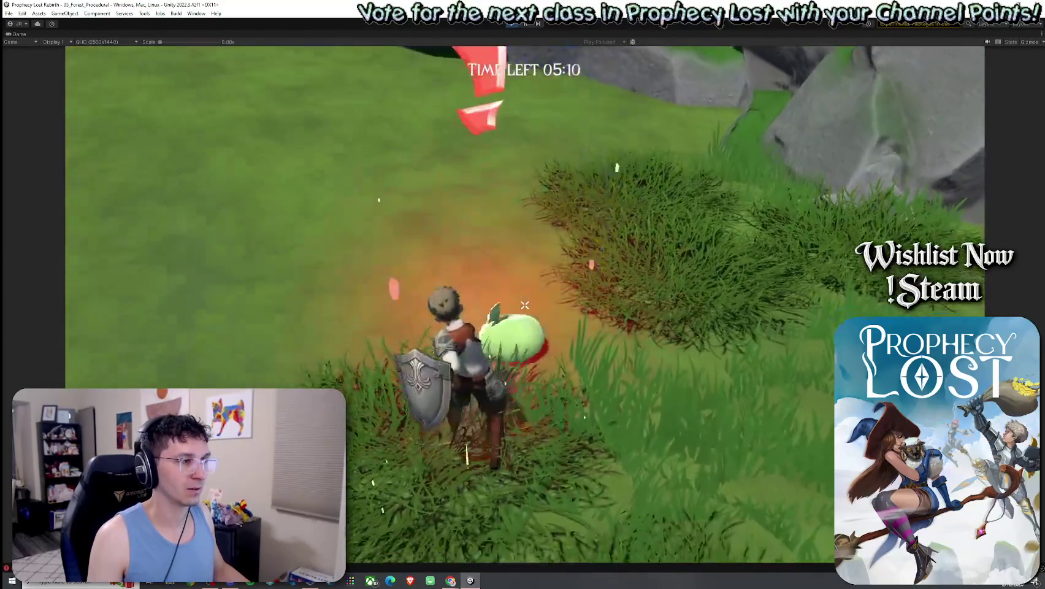
key(w)
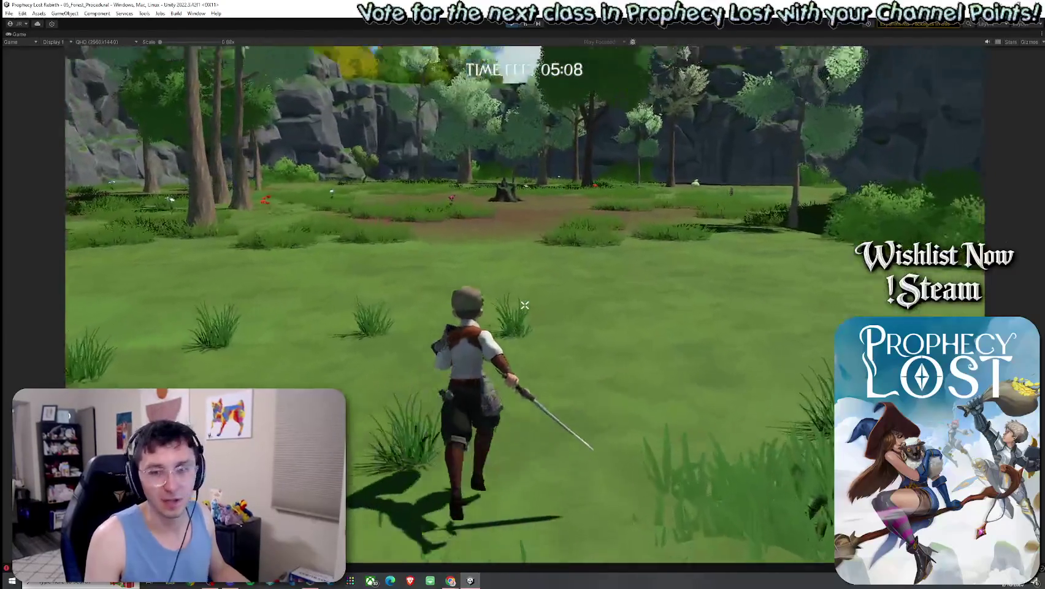
key(w)
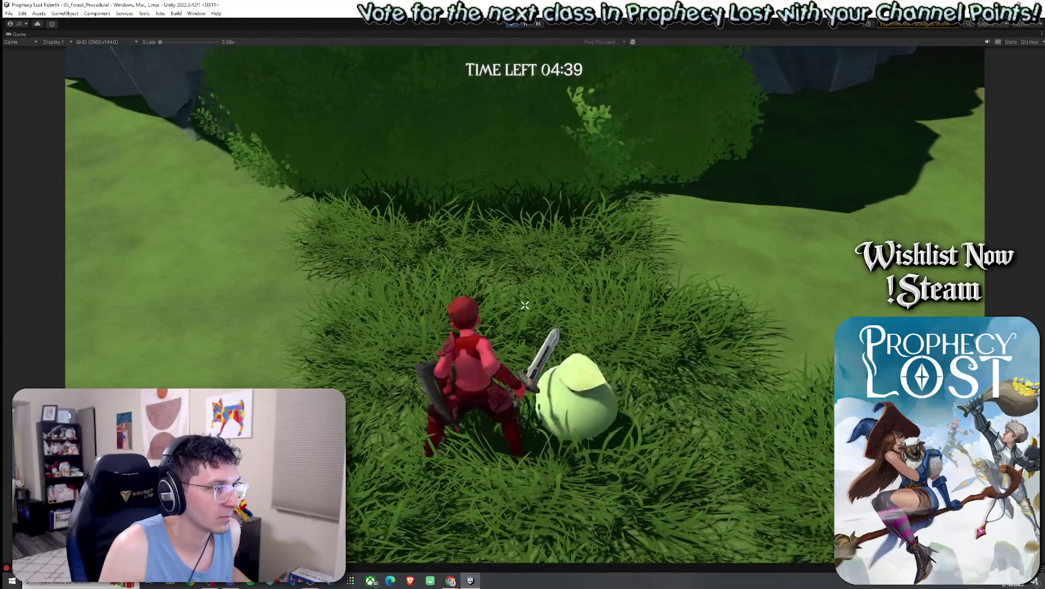
click(524, 305)
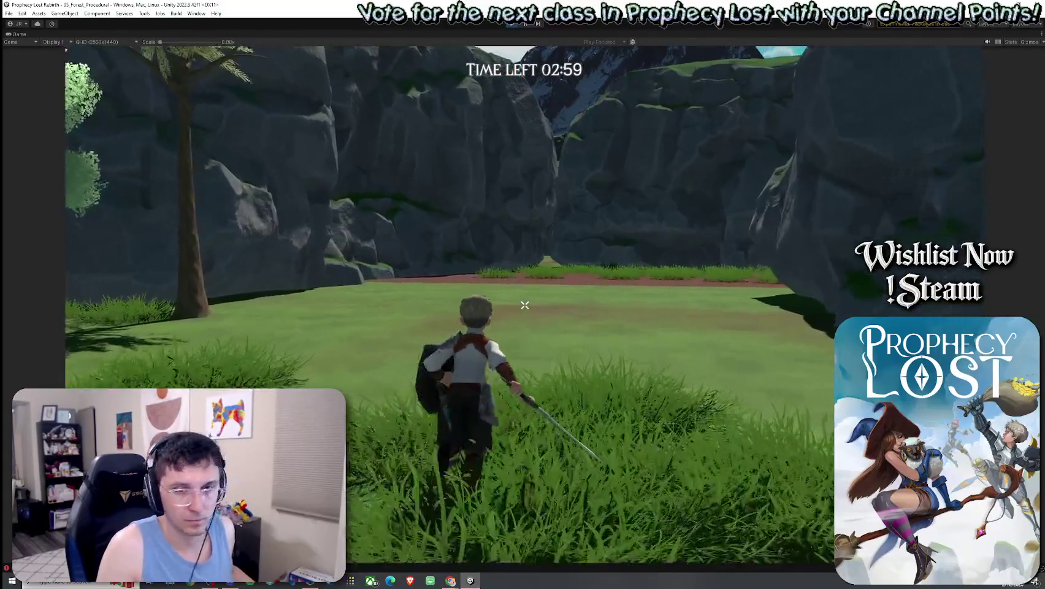
Step: Leave gameplay with Escape to get back to the Prophecy Lost title screen
key(super)
key(super)
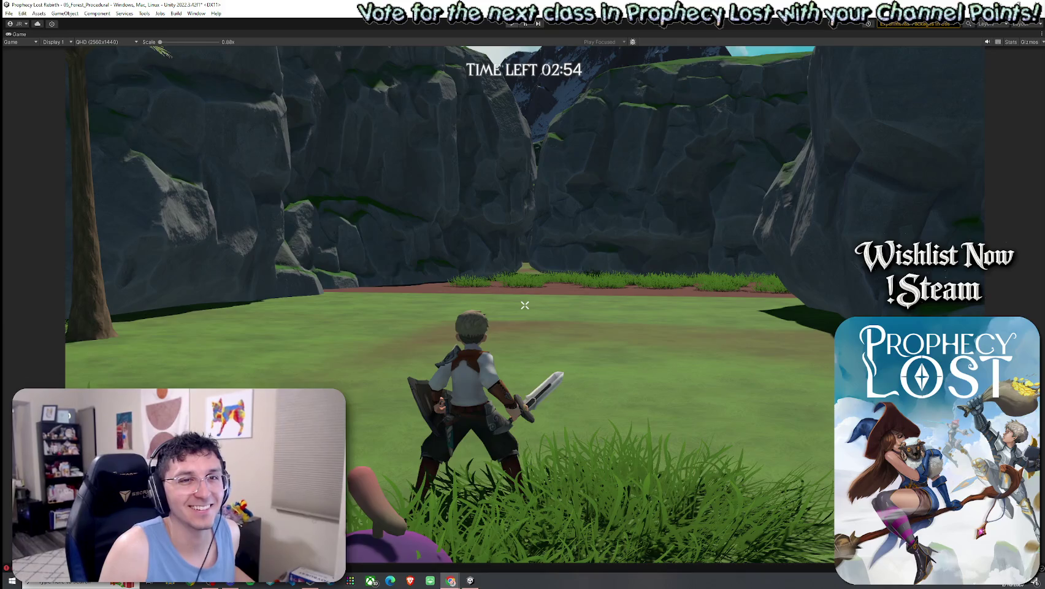
key(Escape)
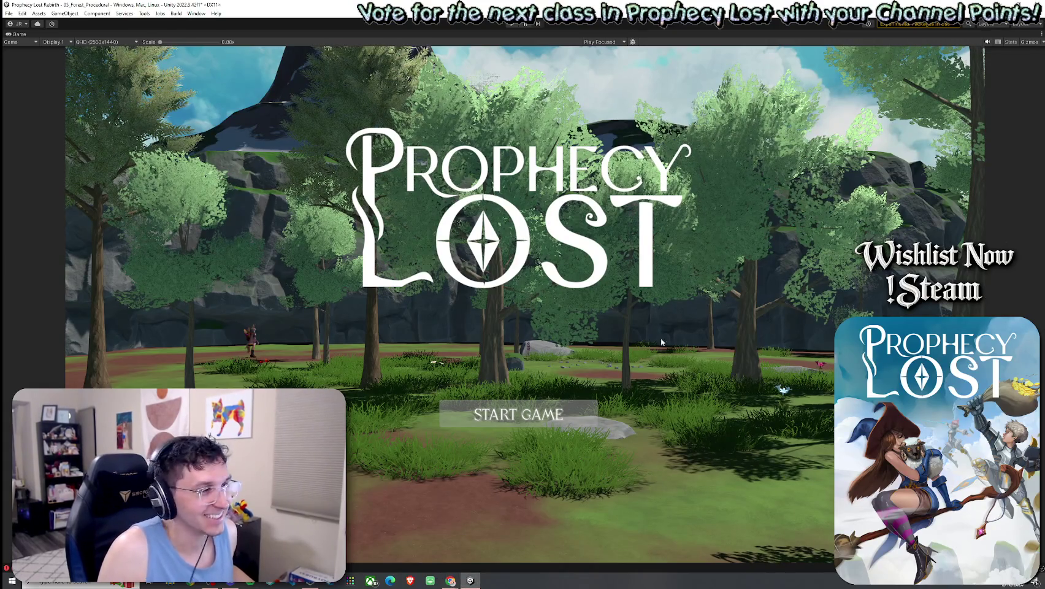
Step: Enter Play mode and choose START GAME on the Prophecy Lost title screen
click(513, 24)
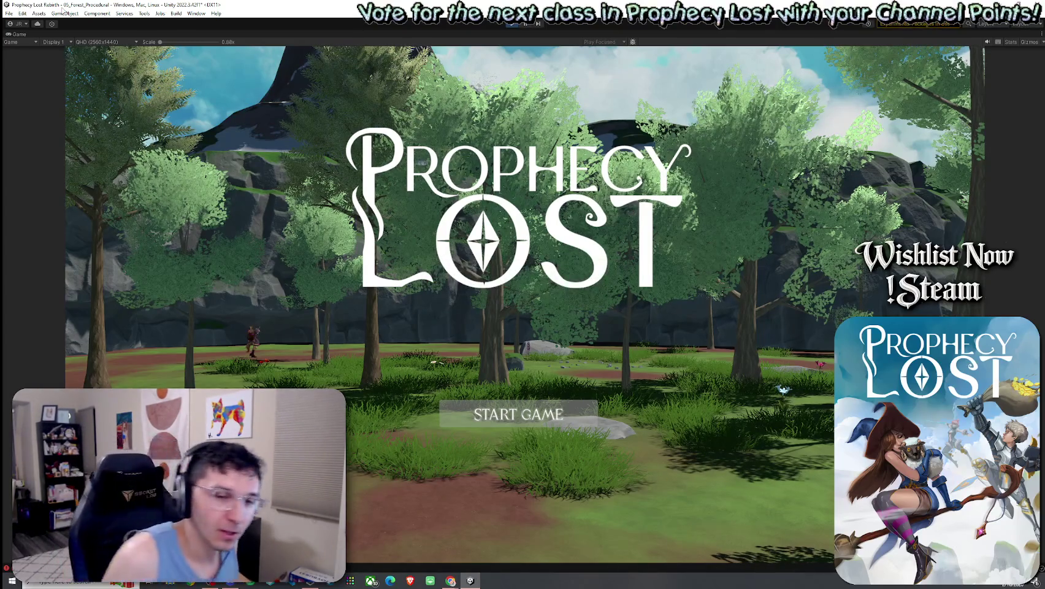
click(536, 420)
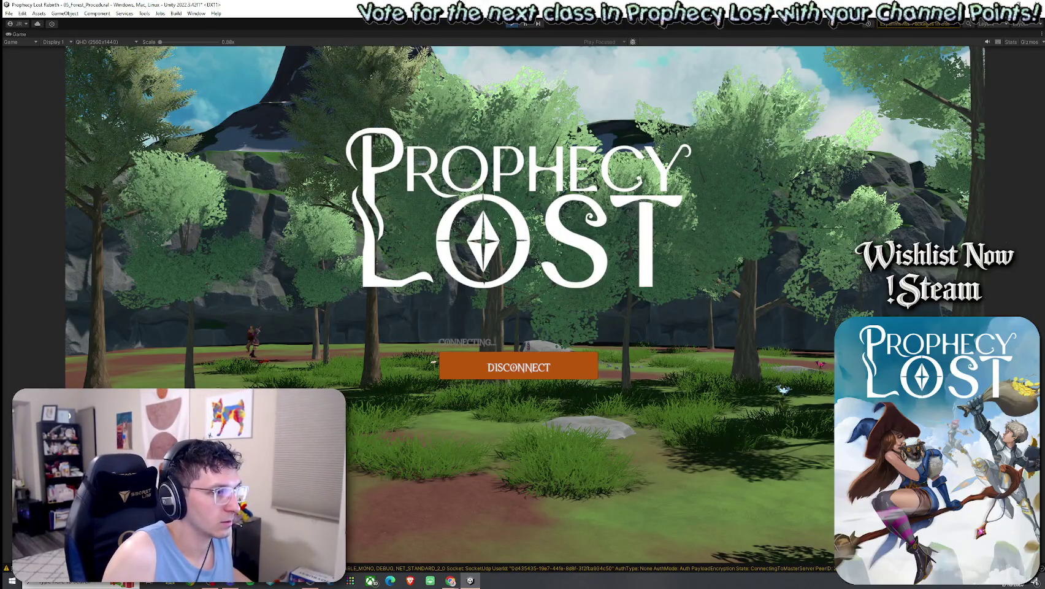
Step: Wade the hero through the lake toward the waterfall and along the shore
key(w)
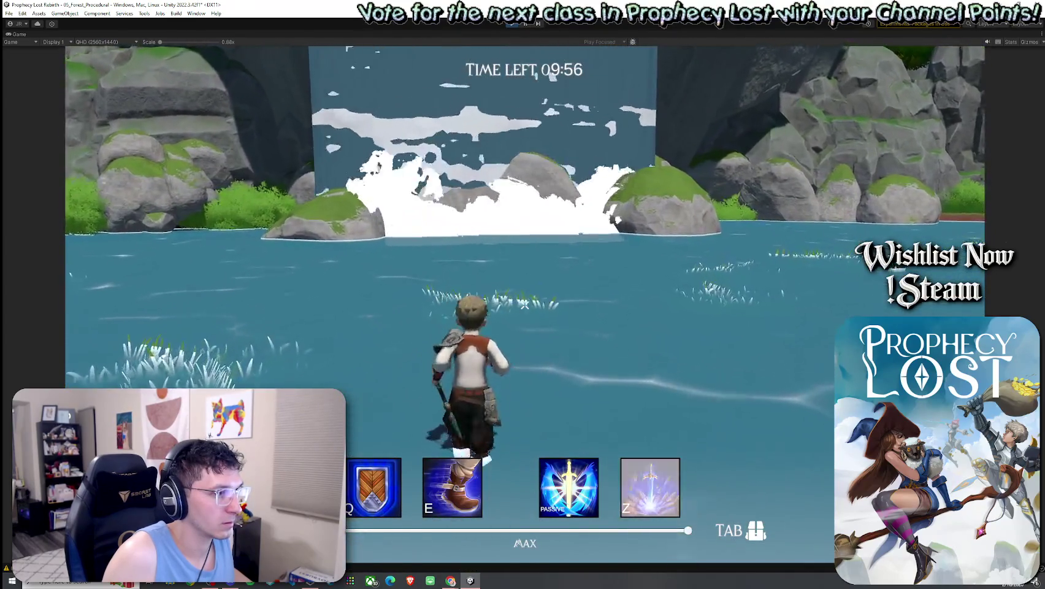
key(w)
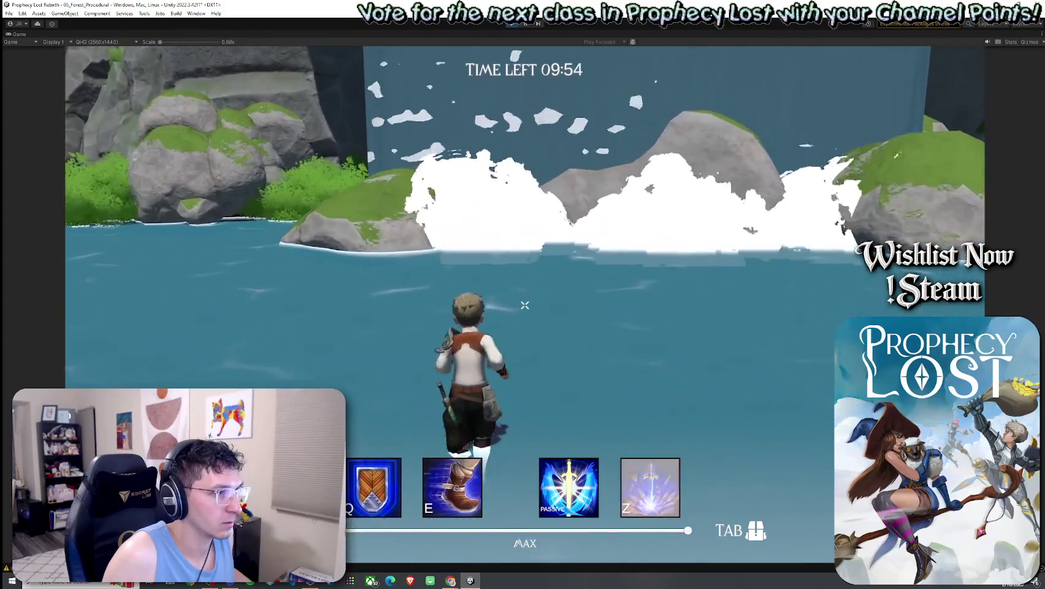
key(w)
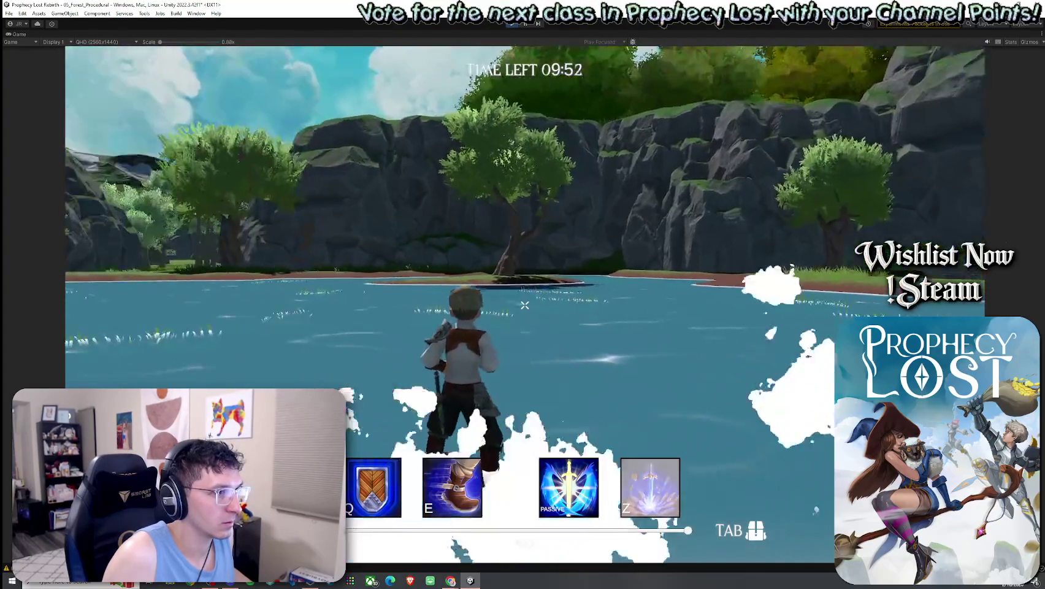
key(w)
key(w)
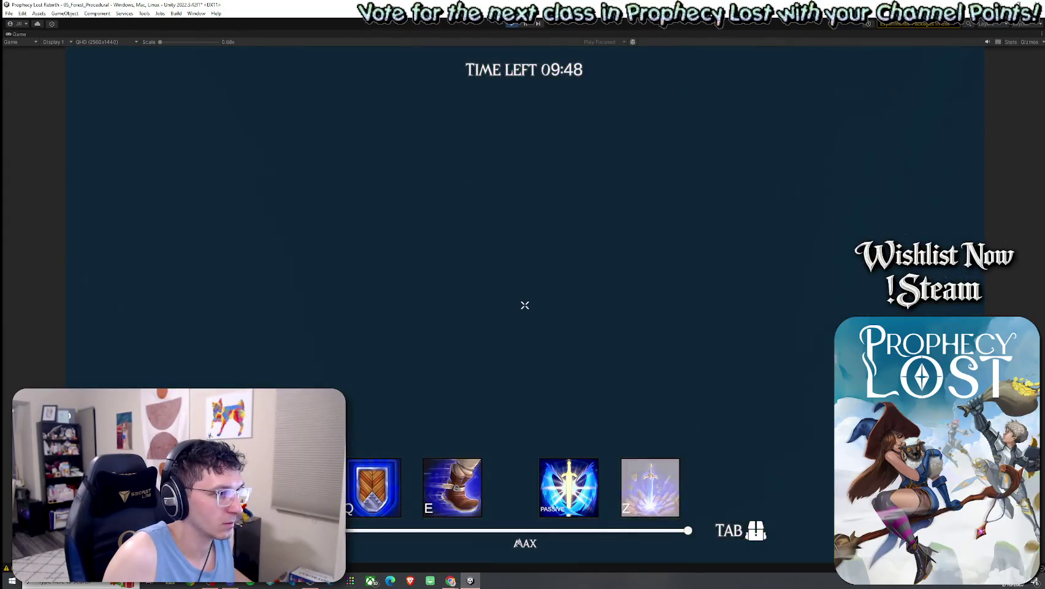
key(w)
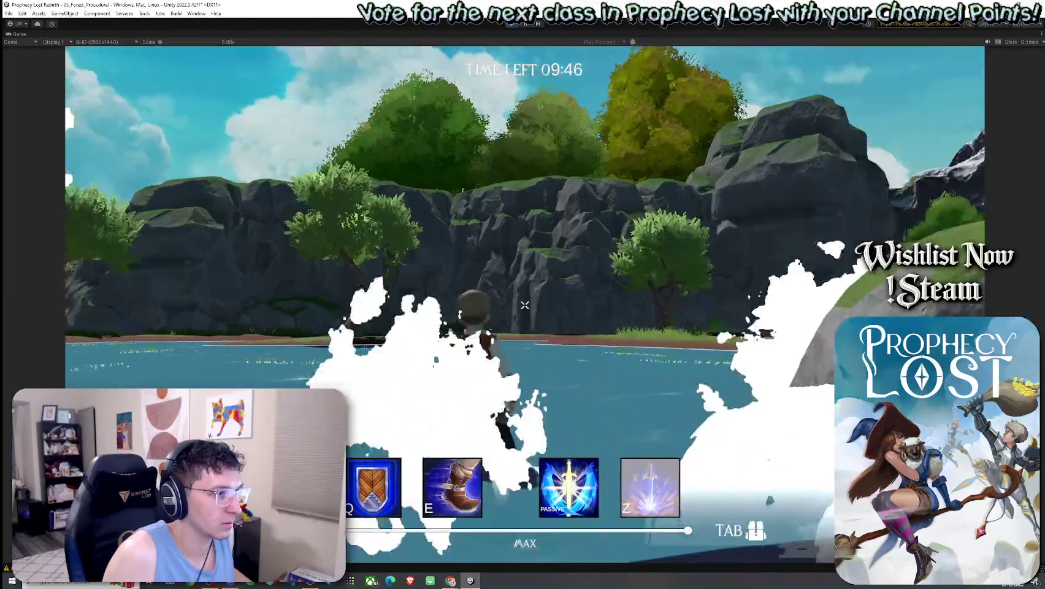
key(w)
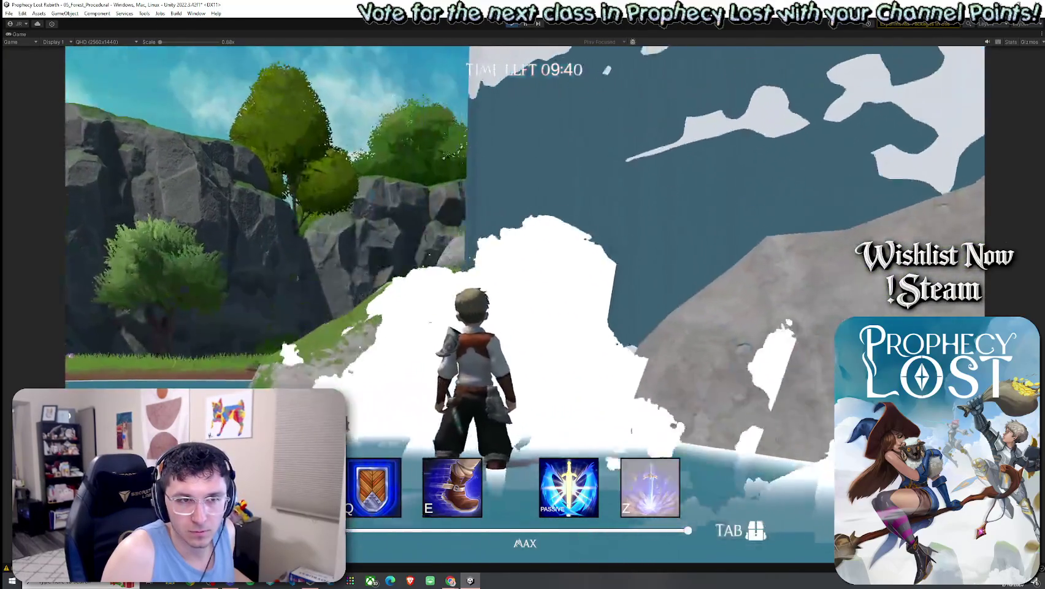
key(w)
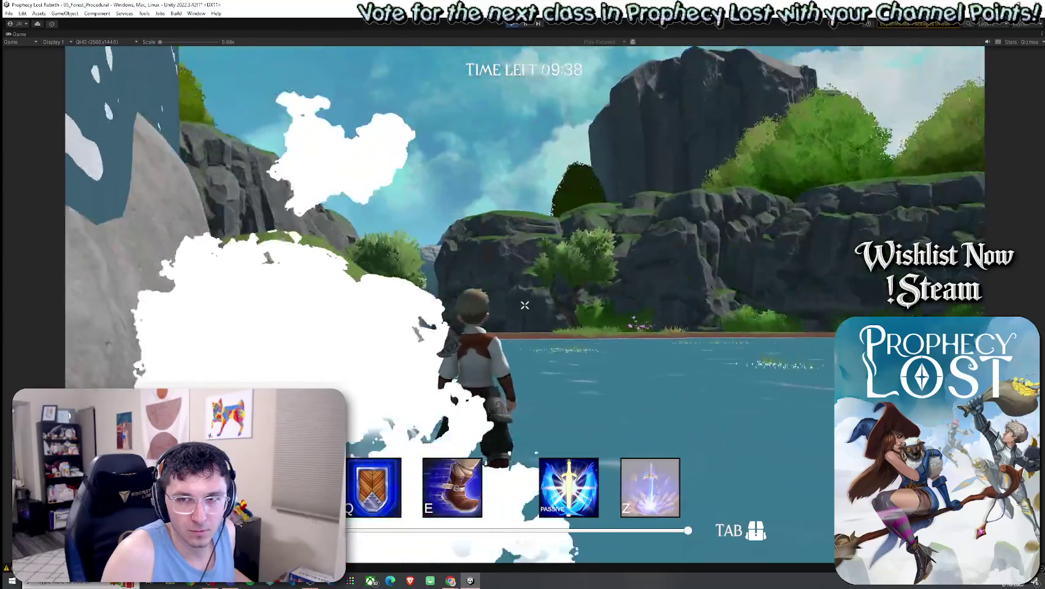
key(w)
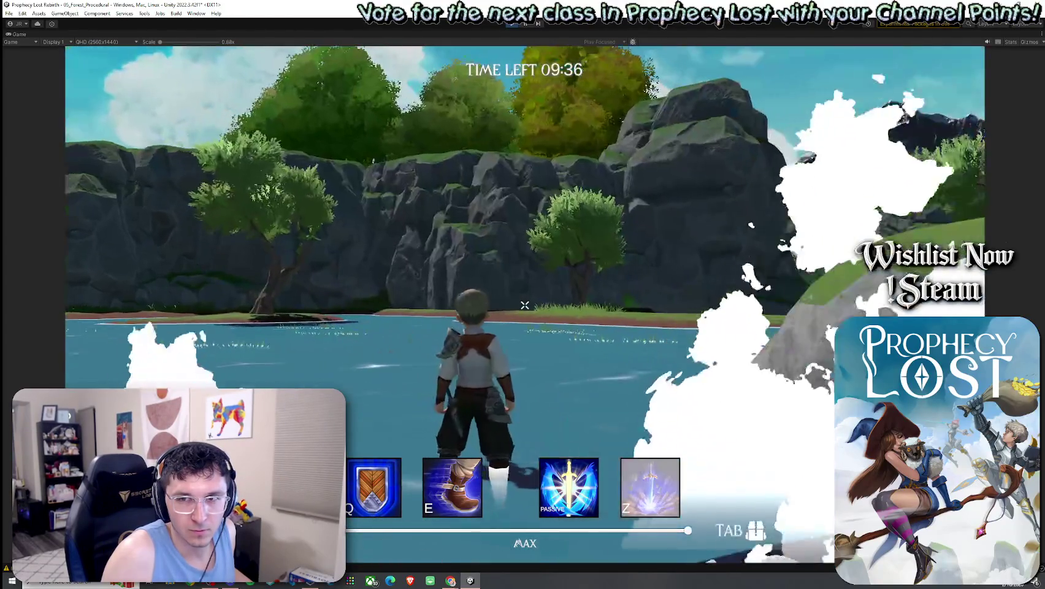
Step: Run across the lake past the grey rock and un-maximize the Game view with Shift+Space
key(w)
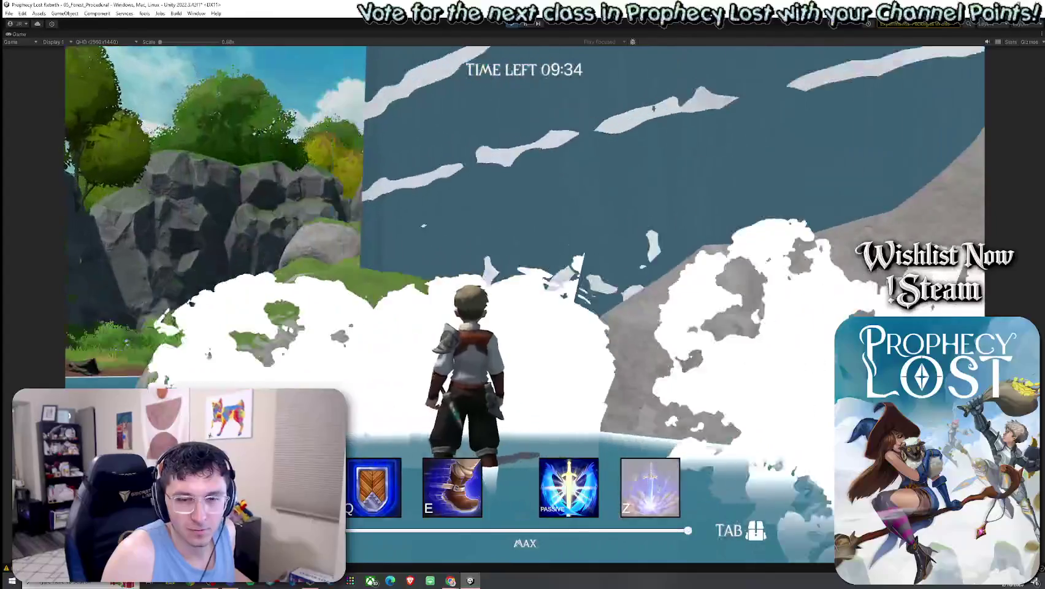
key(w)
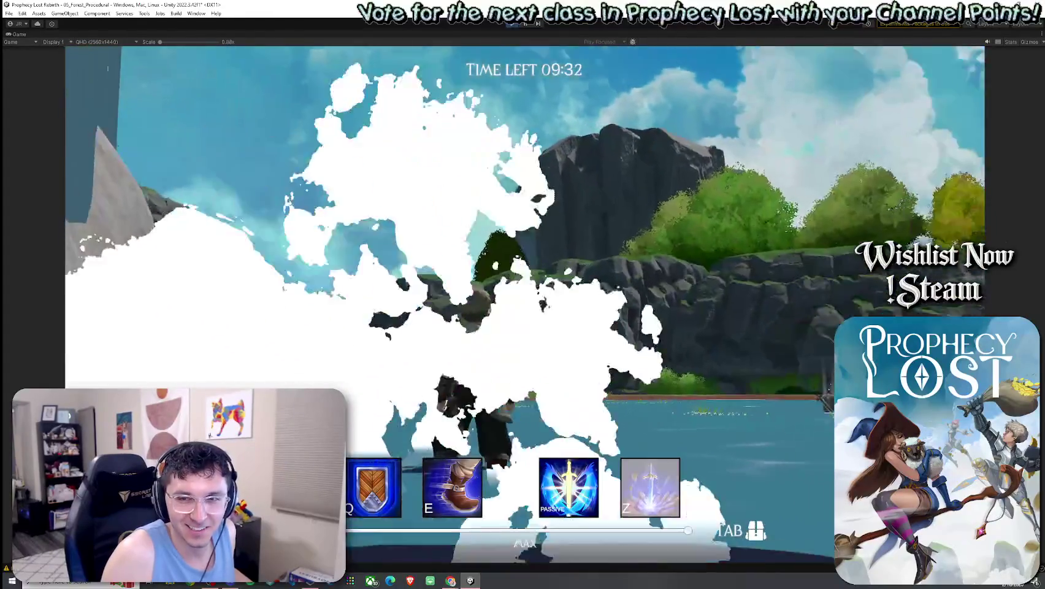
key(w)
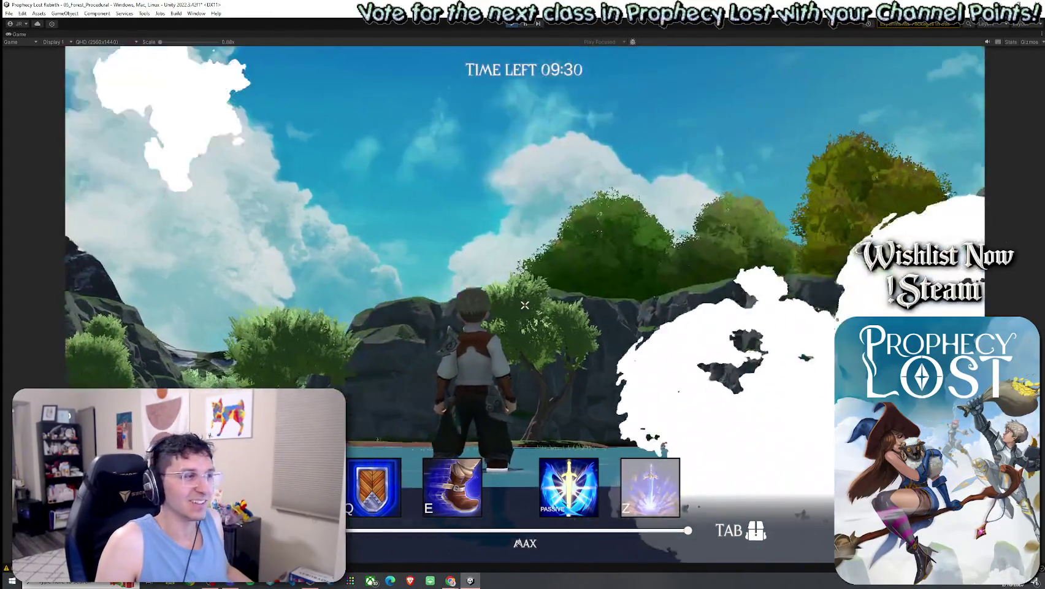
key(w)
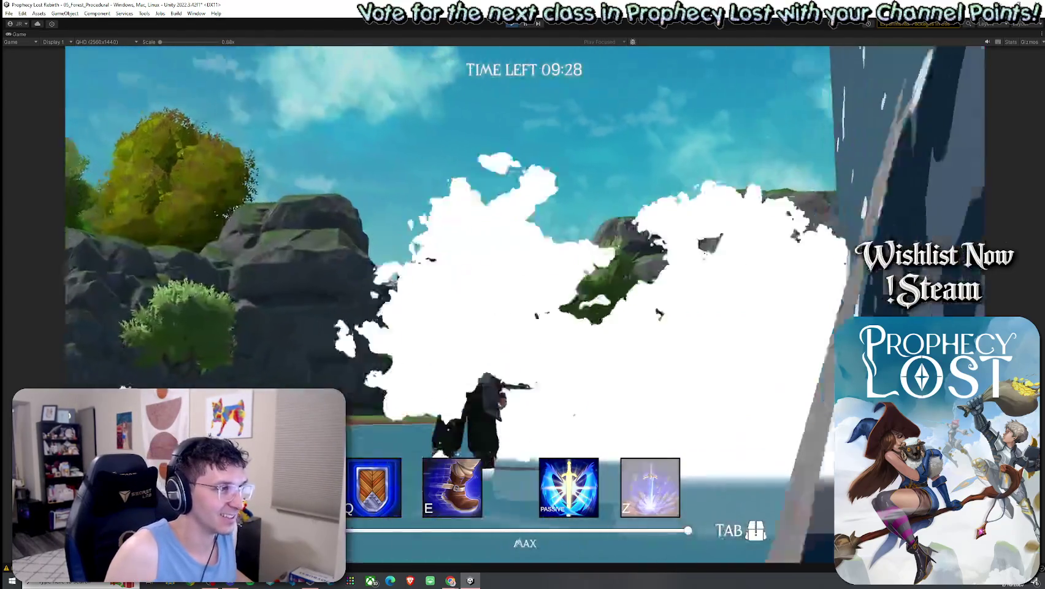
key(w)
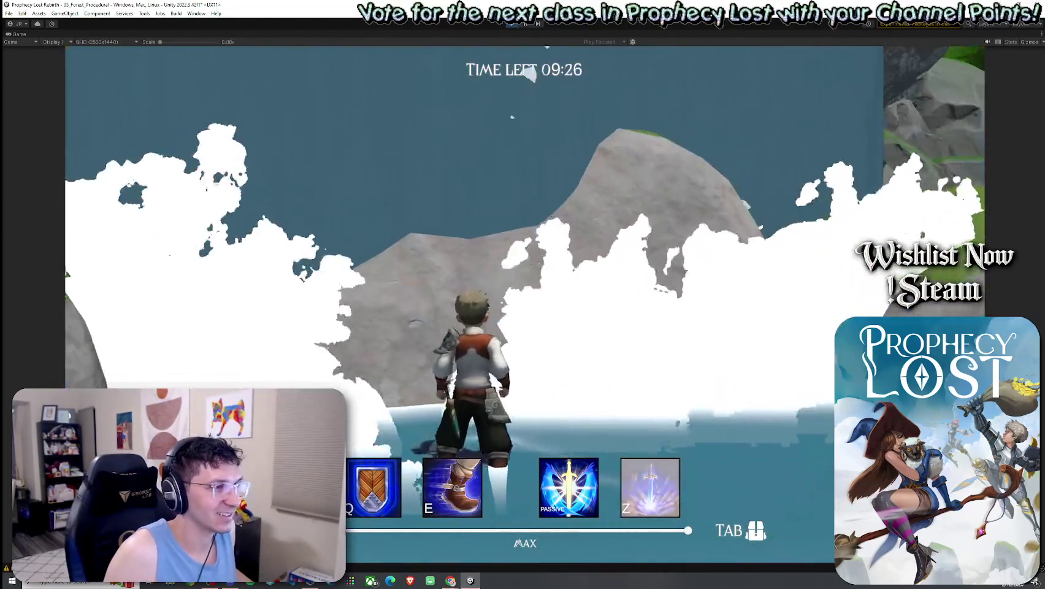
key(super)
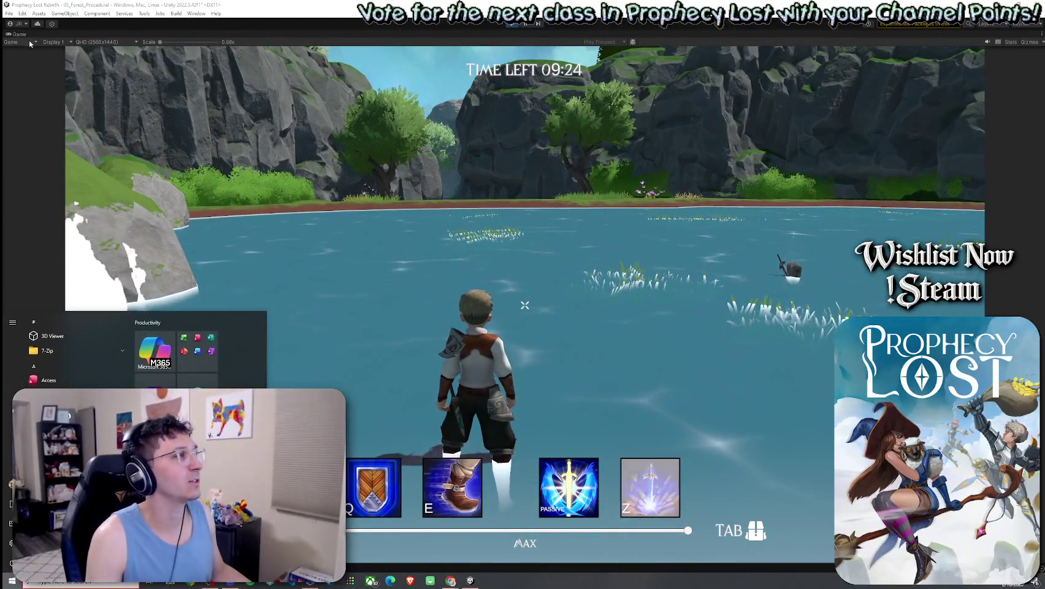
key(super)
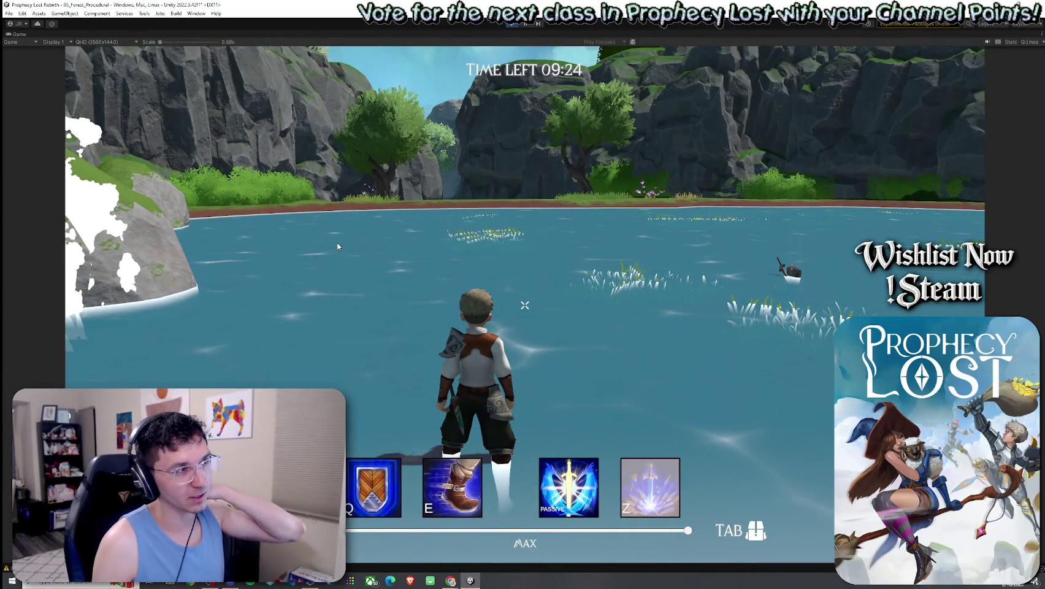
key(shift+space)
key(w)
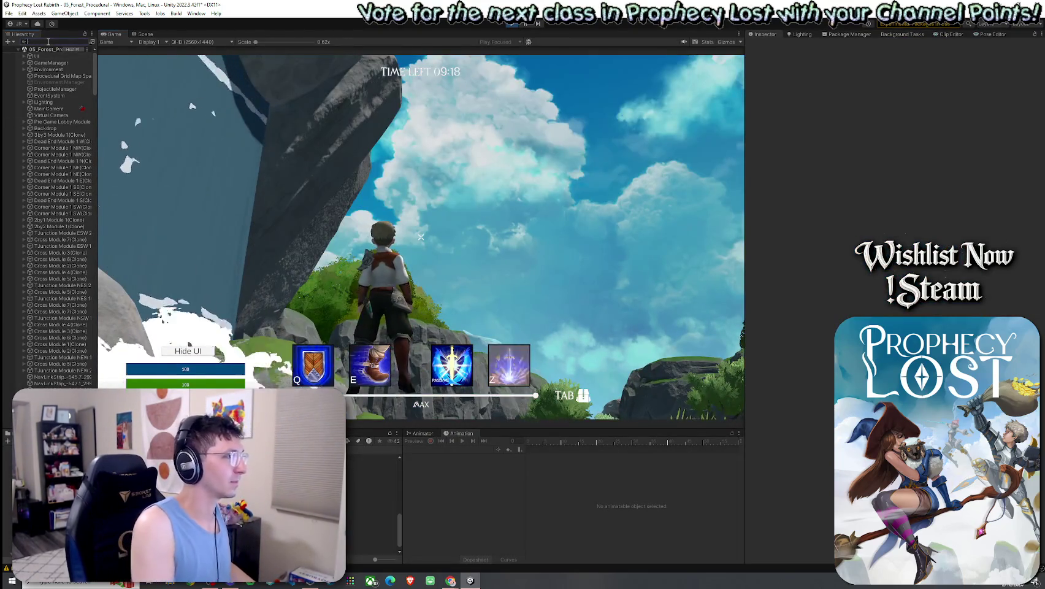
Step: Find Player(Clone) in the Hierarchy search and edit its Run Speed value
click(48, 41)
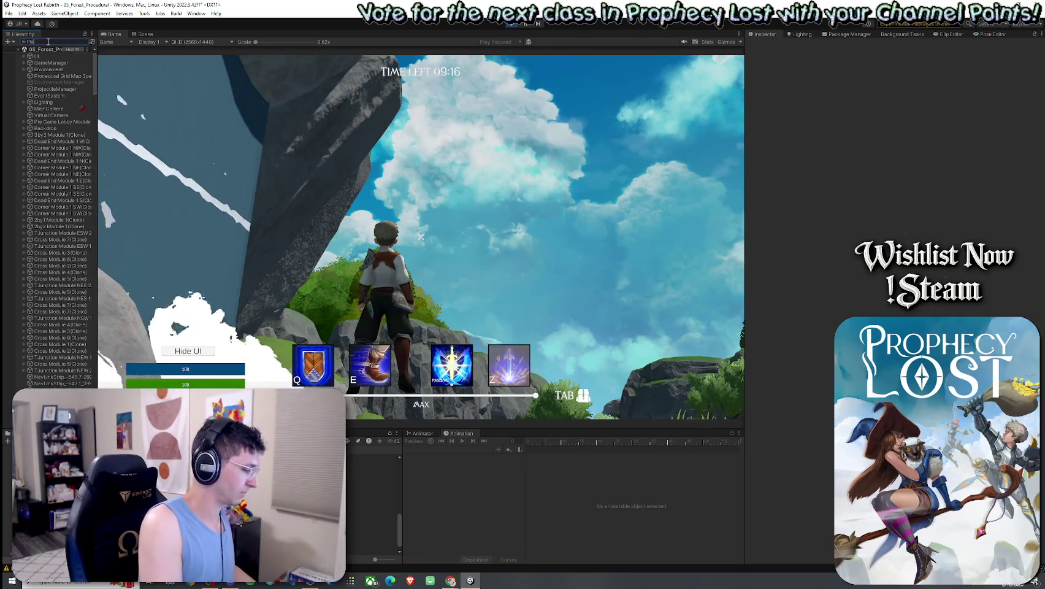
text(Player)
click(67, 69)
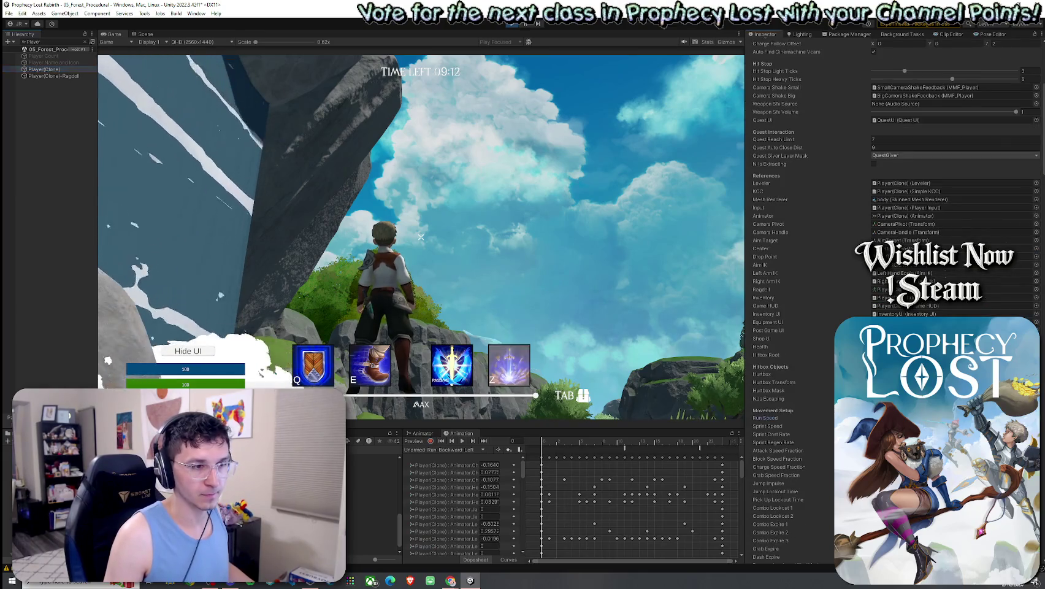
click(765, 418)
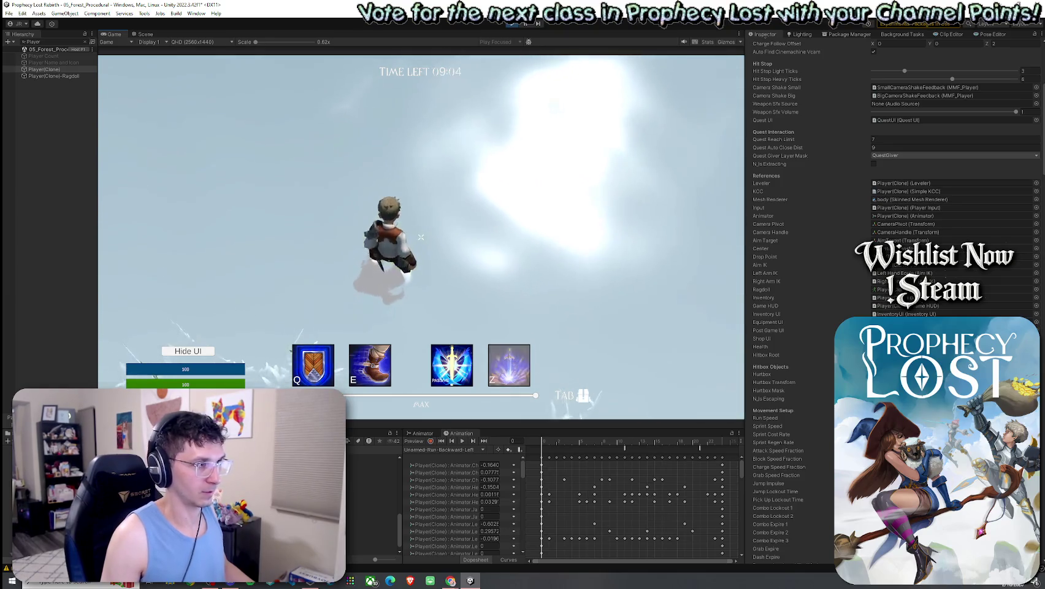
Step: Run the hero toward the grassland, swinging the sword in the clearing
key(Tab)
key(Tab)
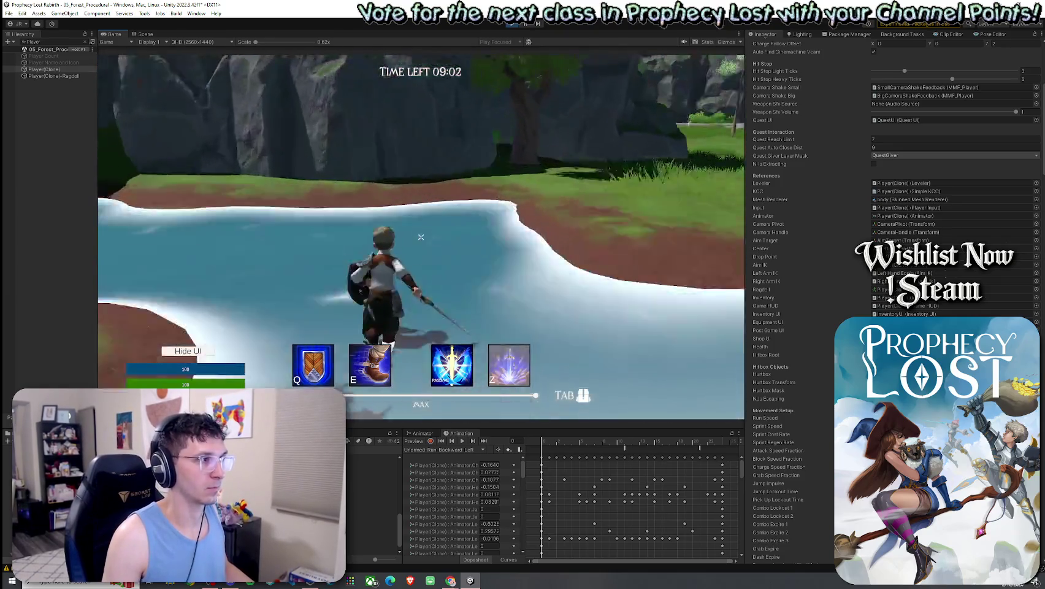
click(421, 237)
click(421, 237)
click(421, 237)
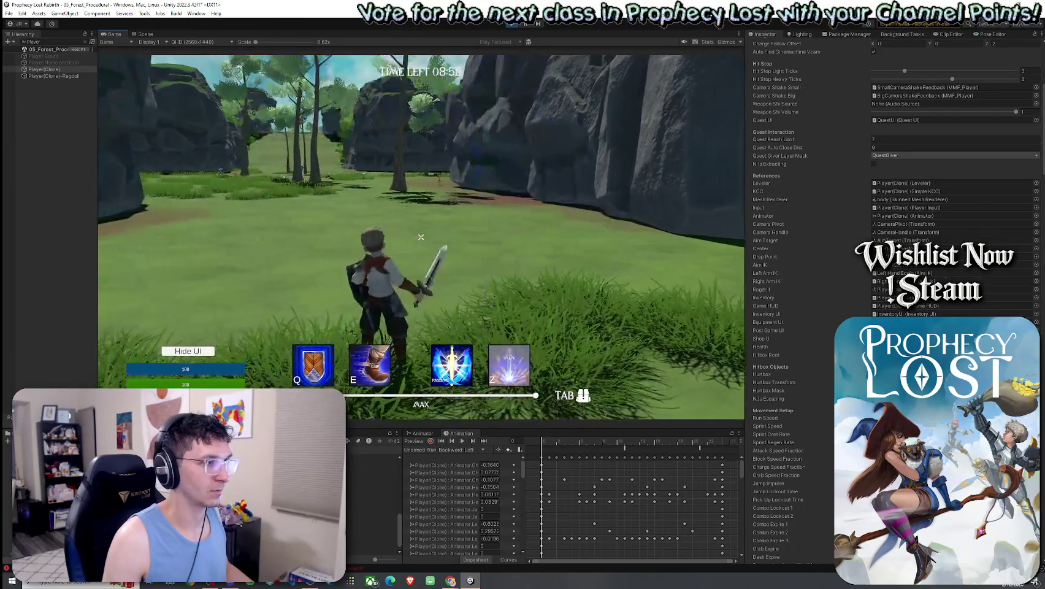
click(421, 237)
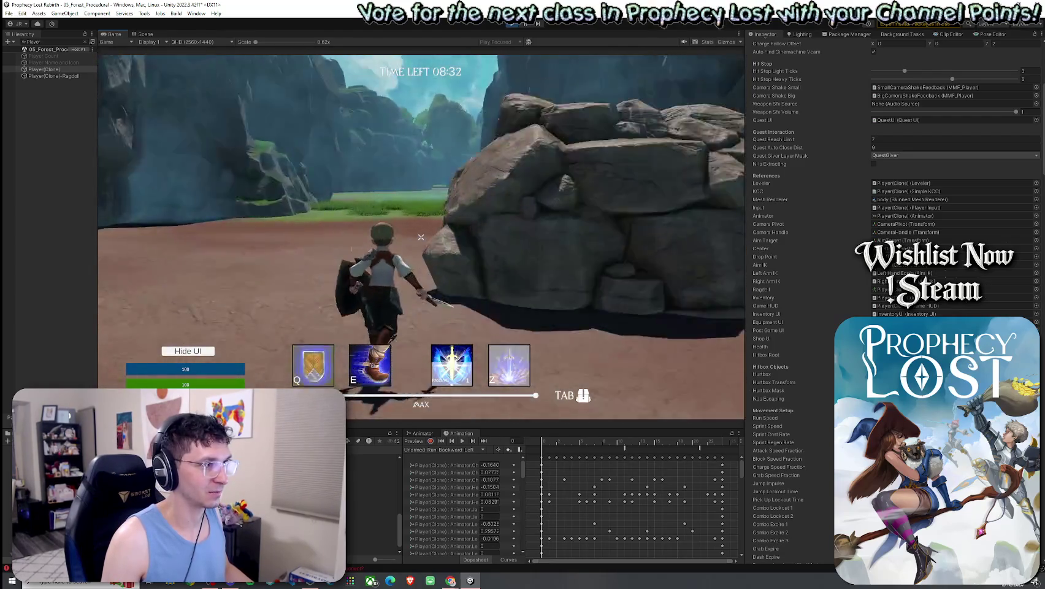
Step: Edit the player's Jump Impulse value, then release the mouse from the game with Escape
key(super)
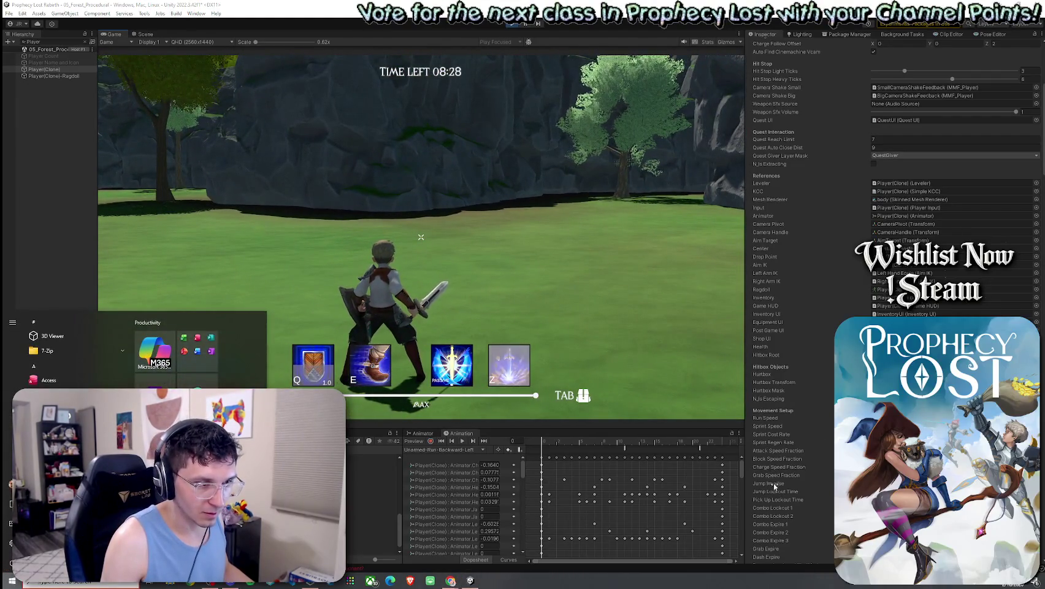
click(769, 483)
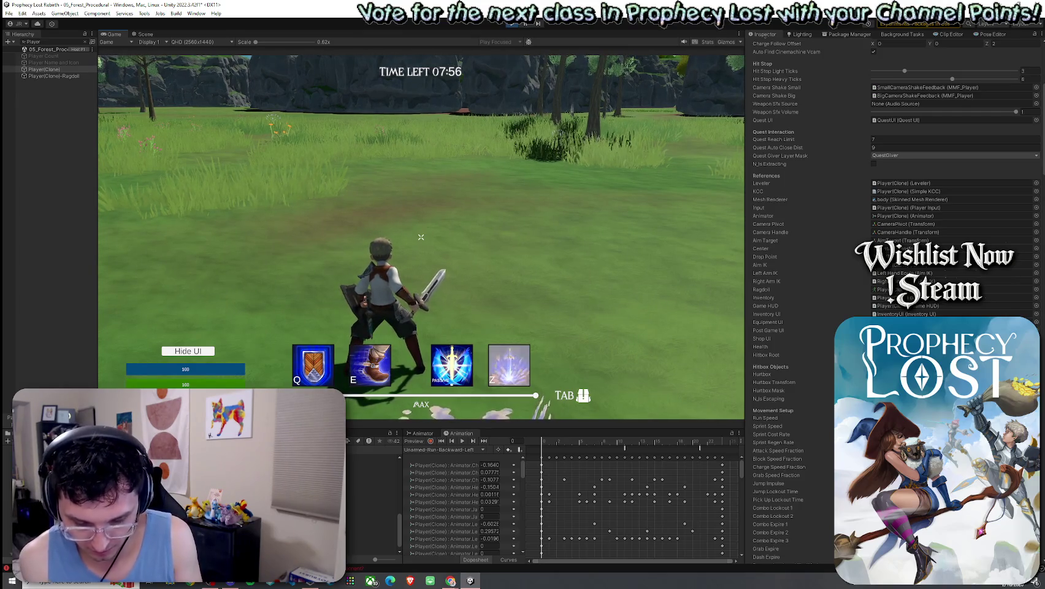
mouse_move(421, 237)
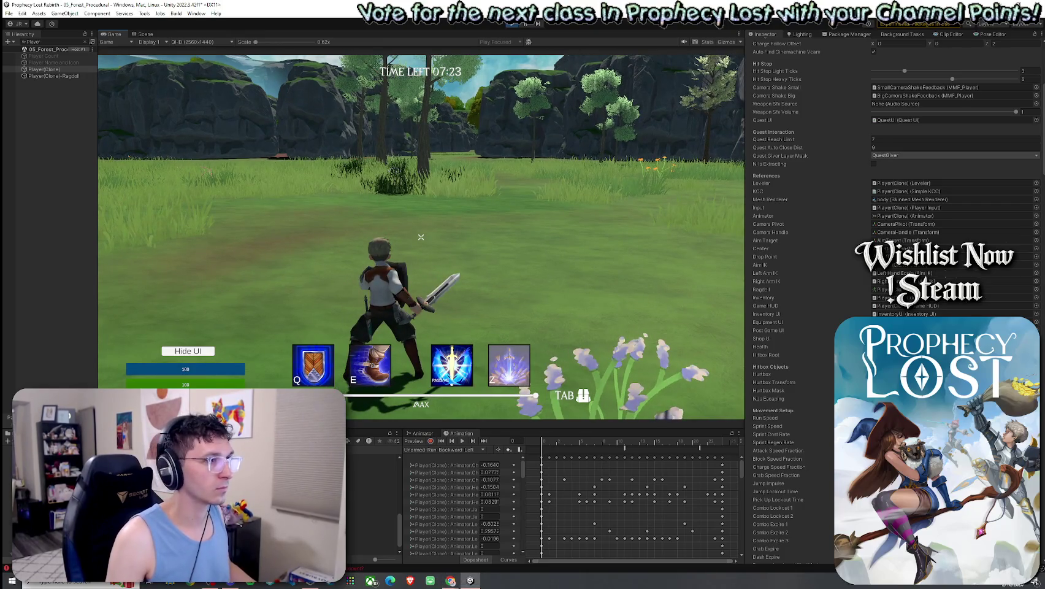
key(Escape)
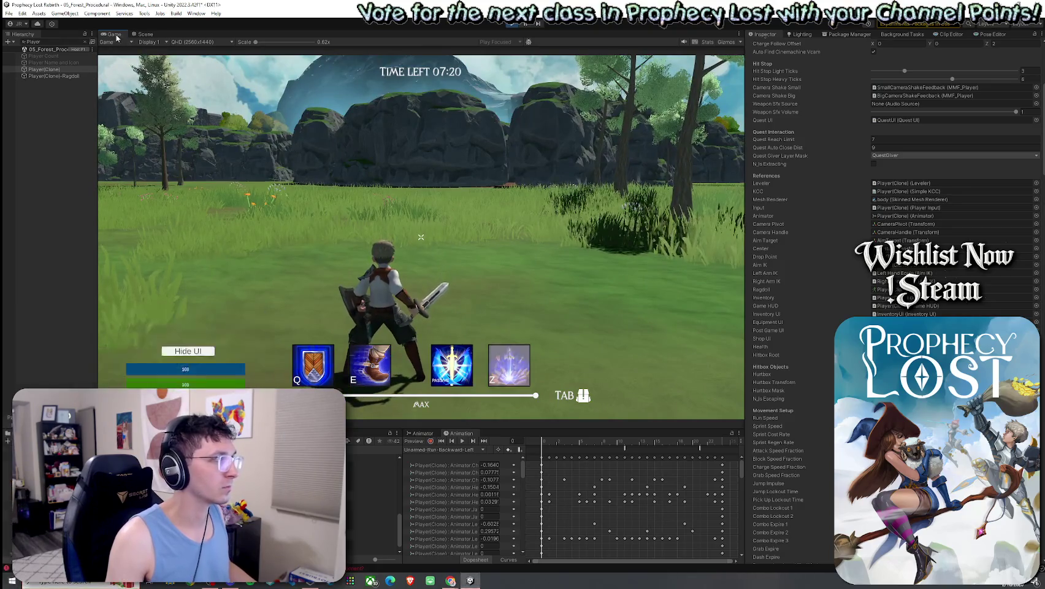
Step: Maximize the Game view, run through the flowery meadow toward the cliffs, then stop with Ctrl+P
double_click(117, 37)
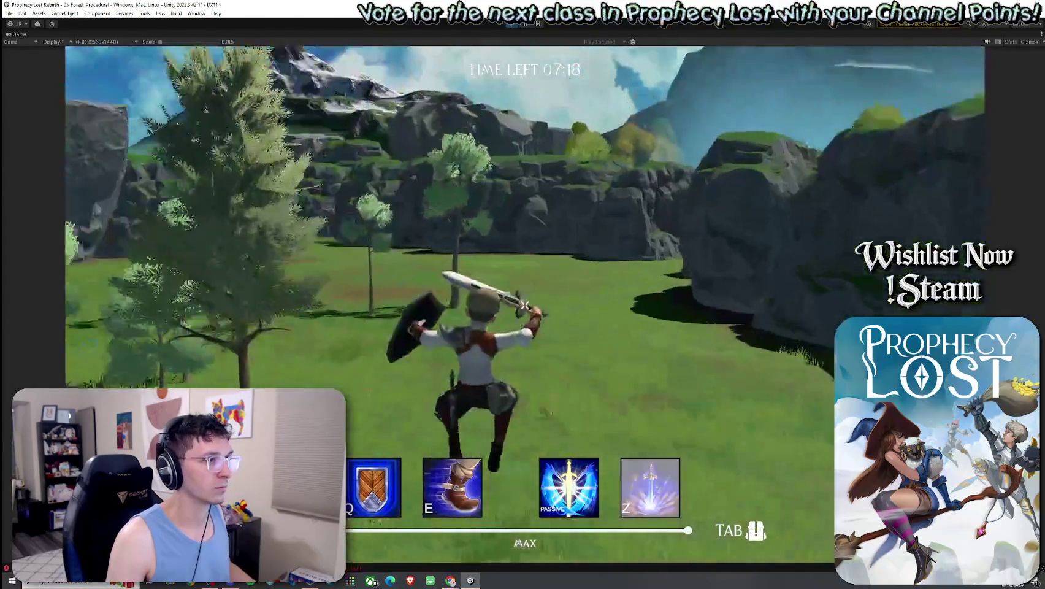
key(w)
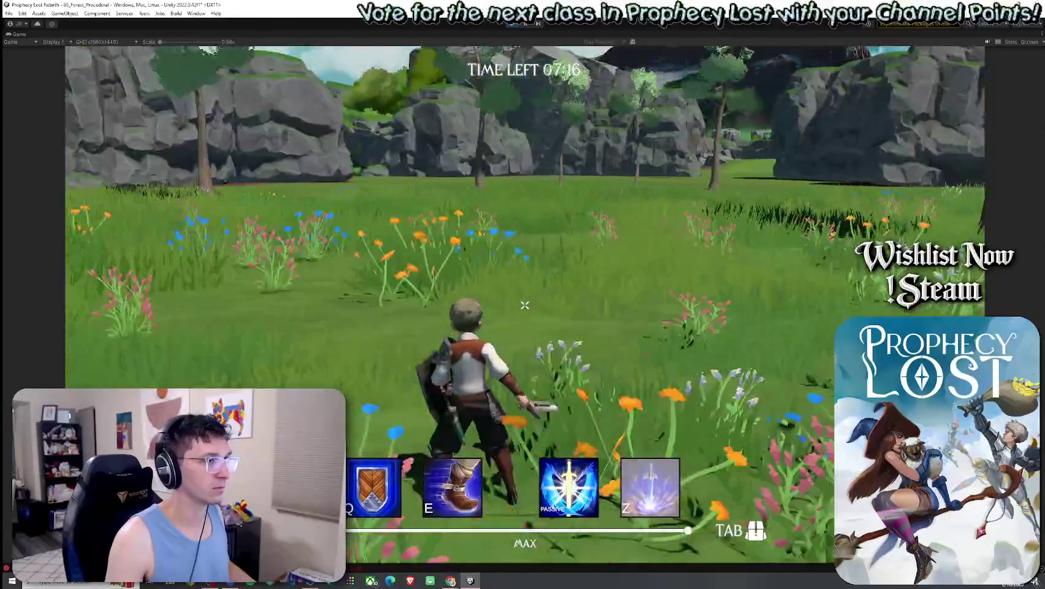
key(w)
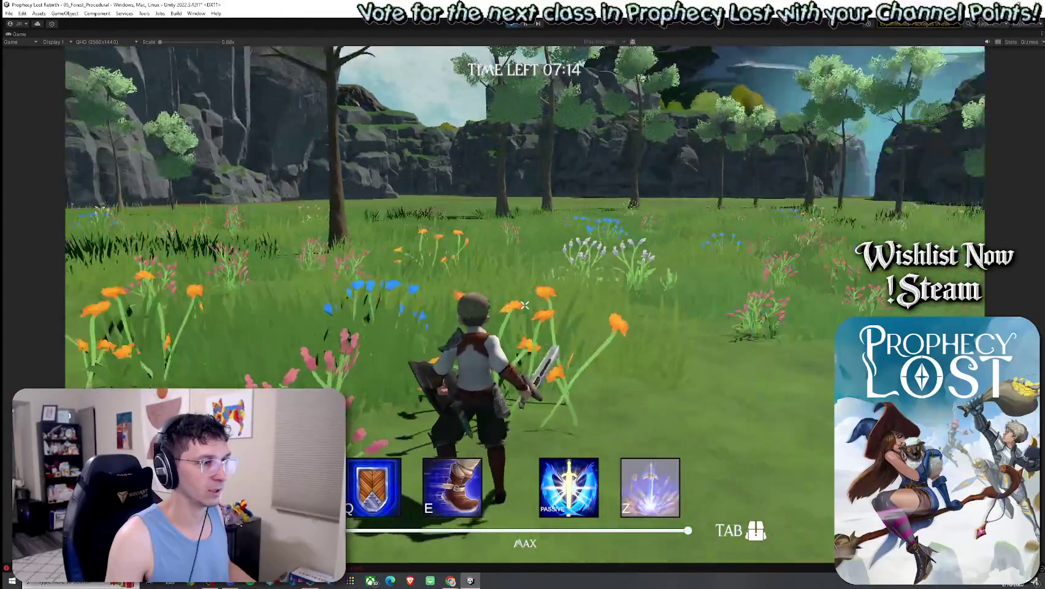
key(w)
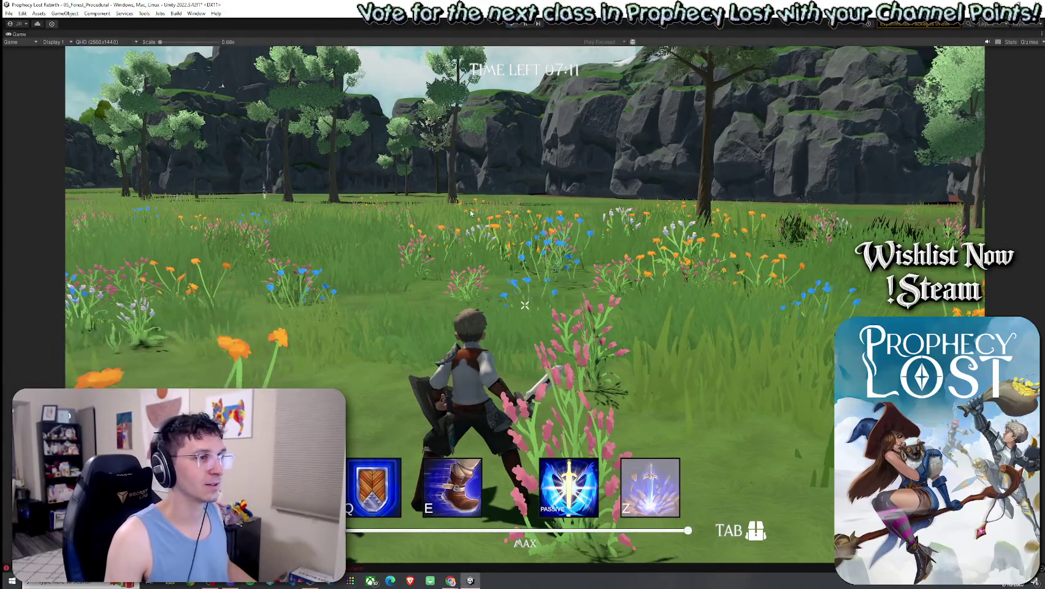
key(ctrl+p)
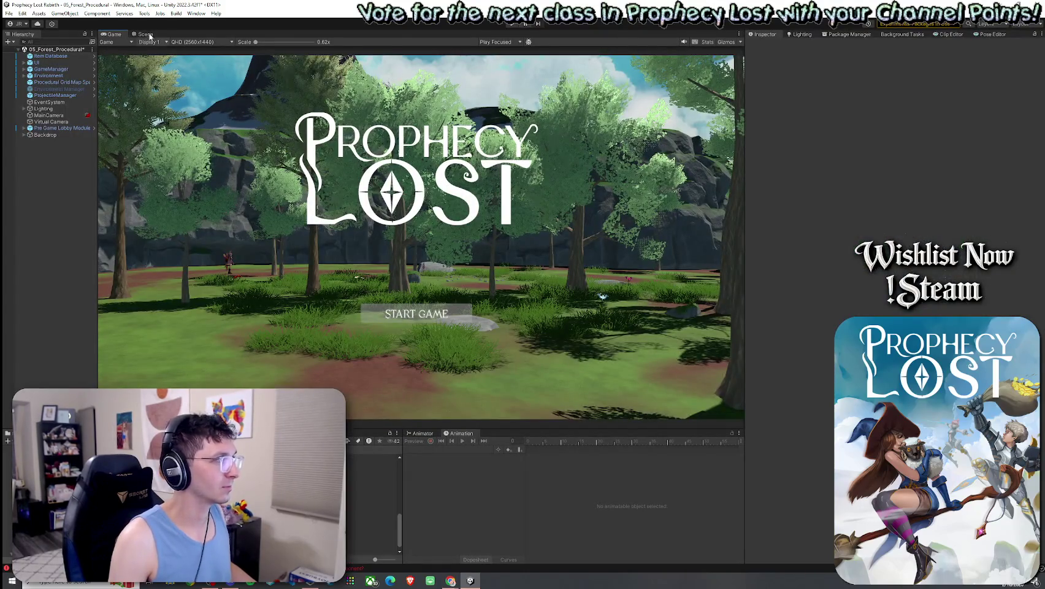
Step: Switch to the Scene view and save the scene via File > Save
click(147, 34)
click(9, 13)
click(19, 49)
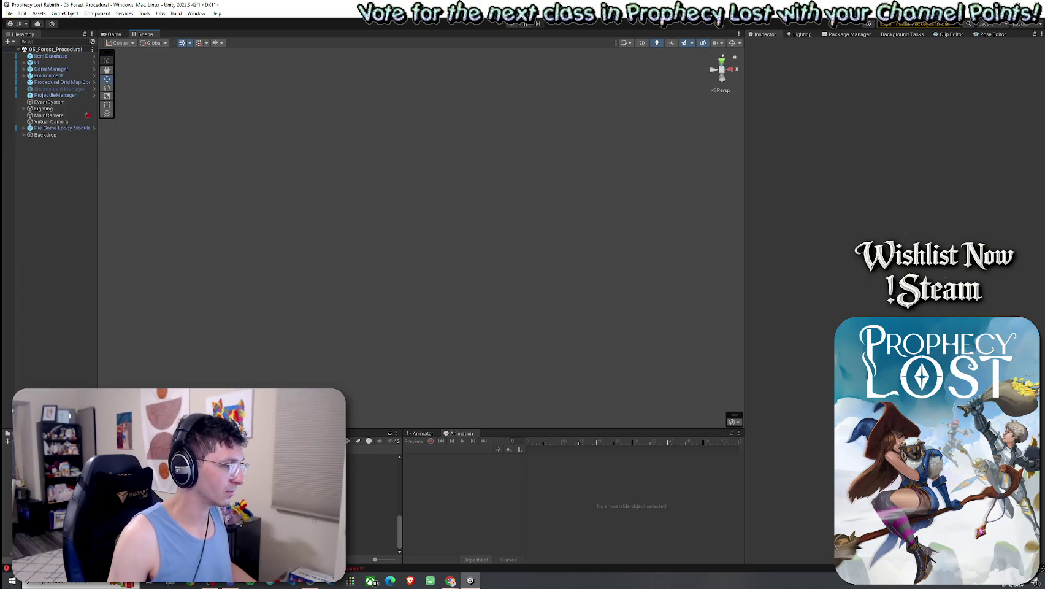
Step: Drag the 2by2 Module 1 prefab from the 2by2 Map Modules folder into the scene
click(374, 471)
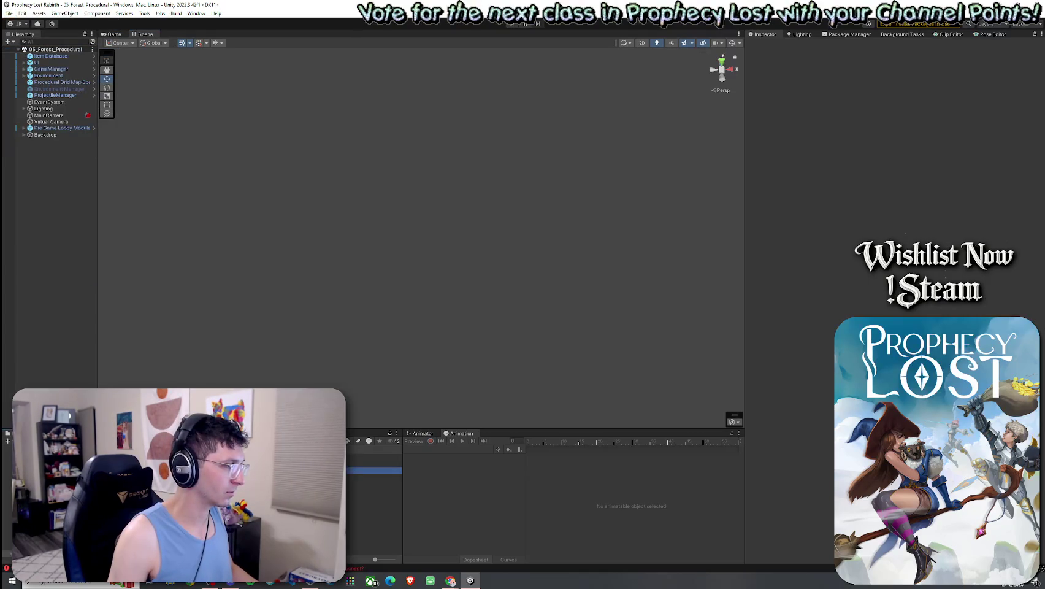
click(374, 458)
drag(375, 457, 387, 258)
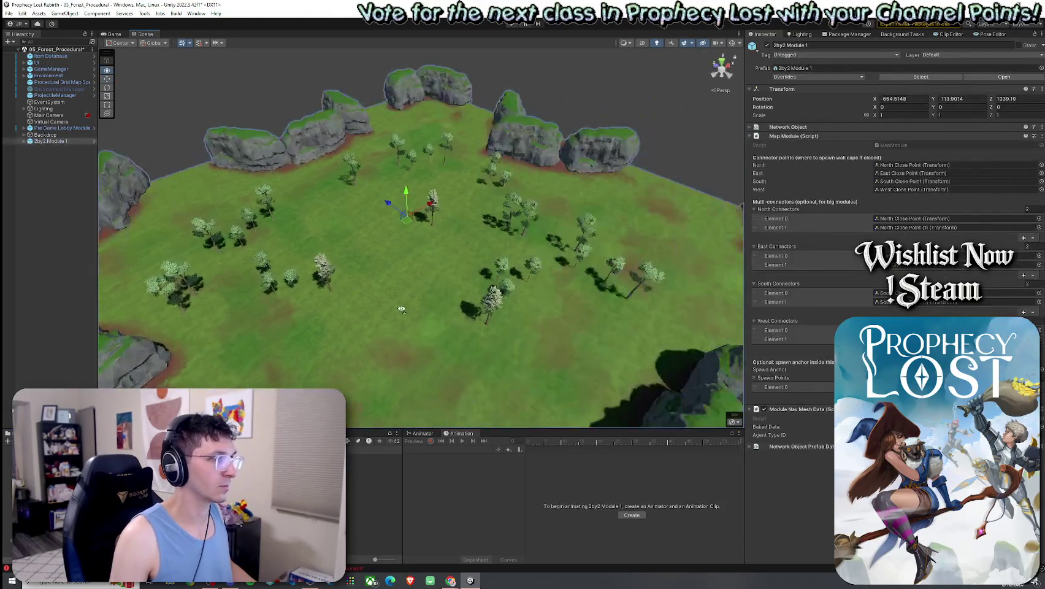
scroll(386, 312, up, 5)
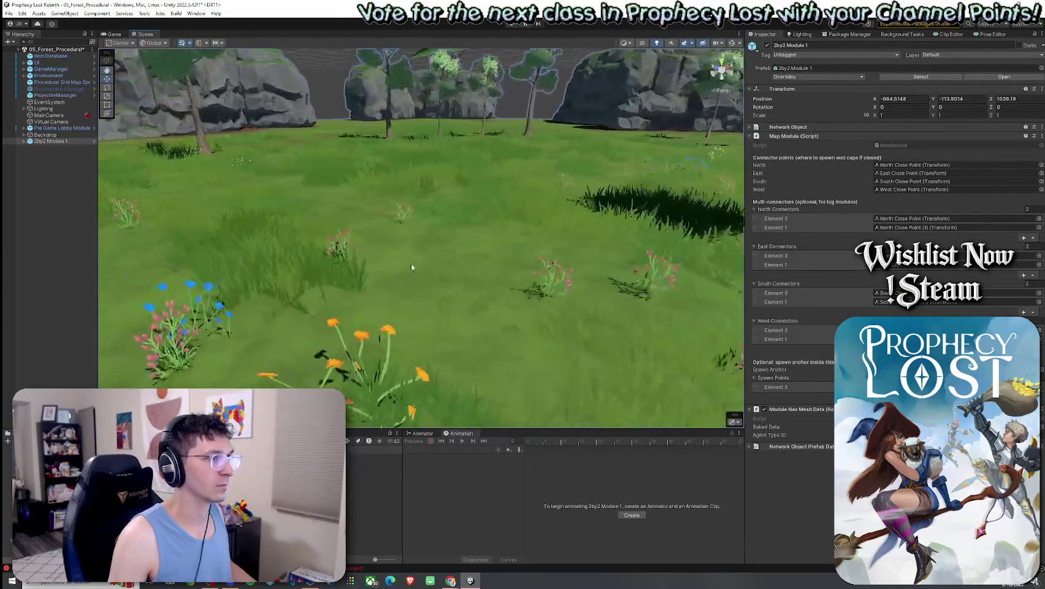
Step: On the module's Terrain, lower the height of both Grass1 details and apply each
click(428, 259)
click(910, 116)
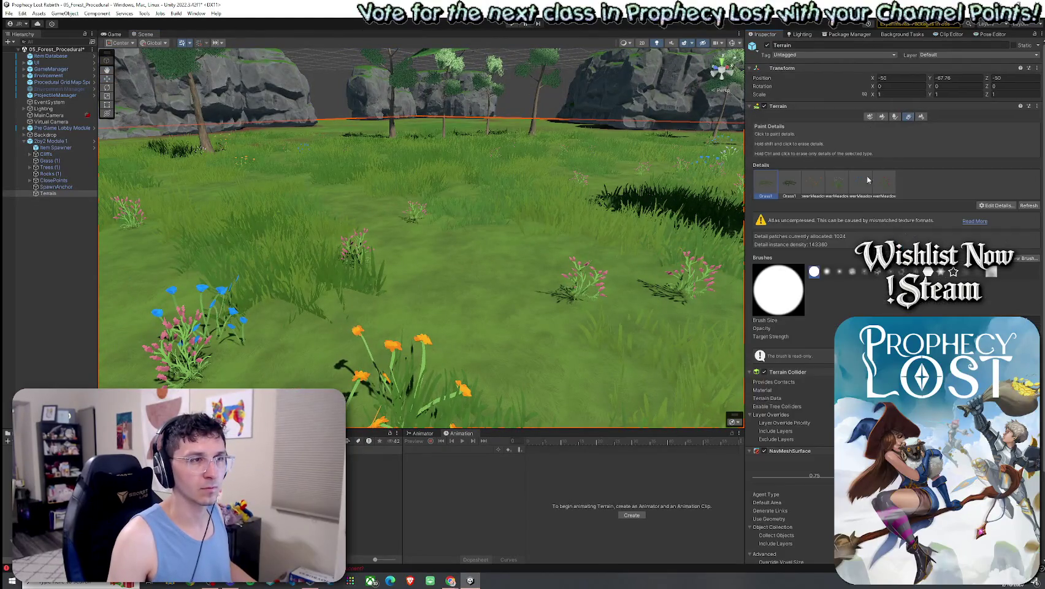
click(999, 221)
click(992, 225)
click(571, 248)
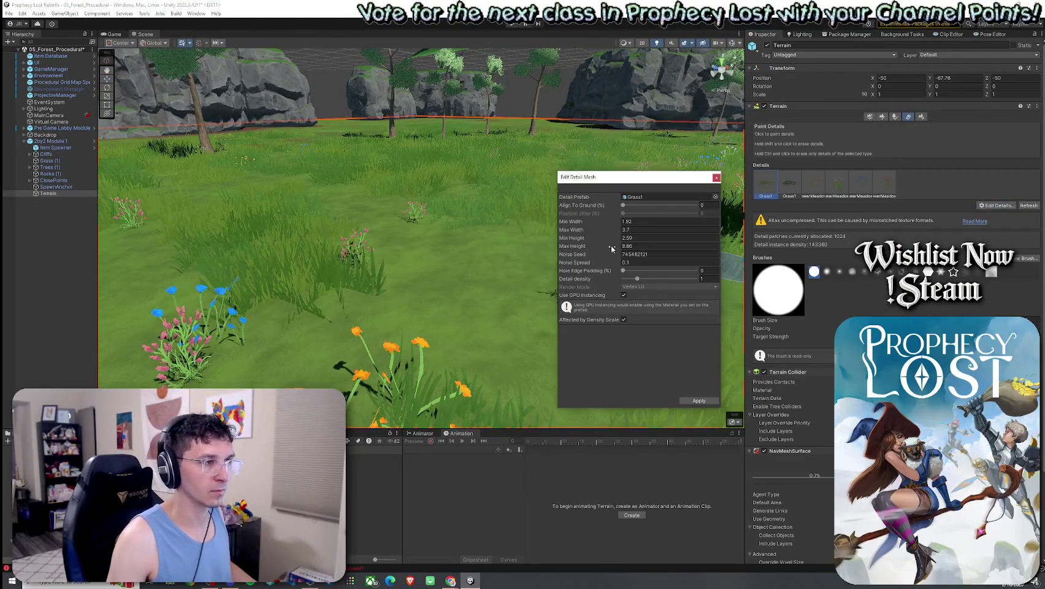
mouse_move(573, 238)
mouse_down()
mouse_move(604, 242)
mouse_move(594, 241)
mouse_move(596, 222)
mouse_up()
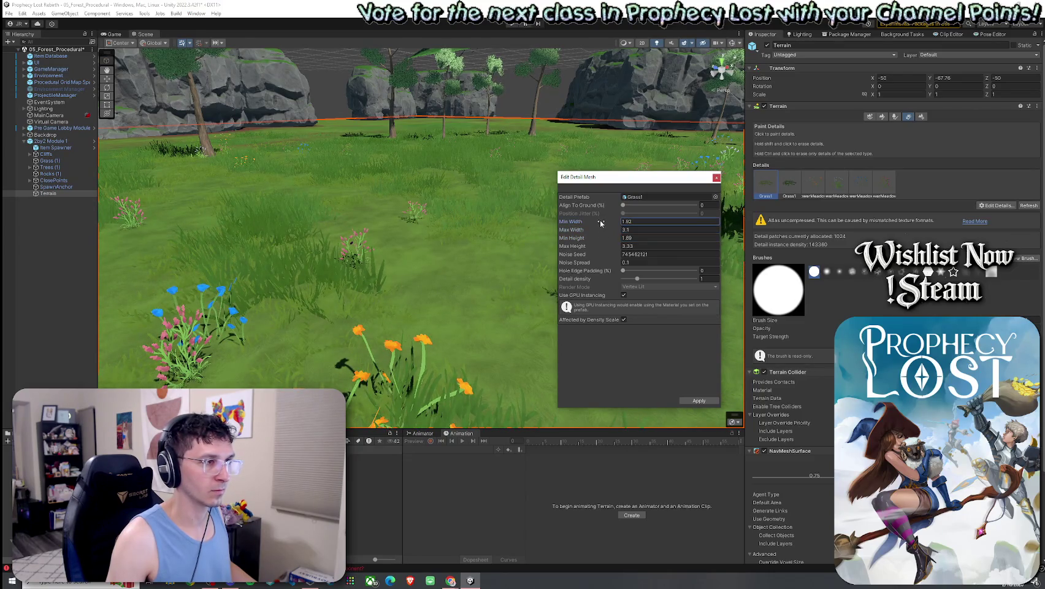
click(690, 400)
double_click(795, 187)
mouse_move(619, 247)
mouse_down()
mouse_move(571, 250)
mouse_move(594, 240)
mouse_move(596, 222)
mouse_up()
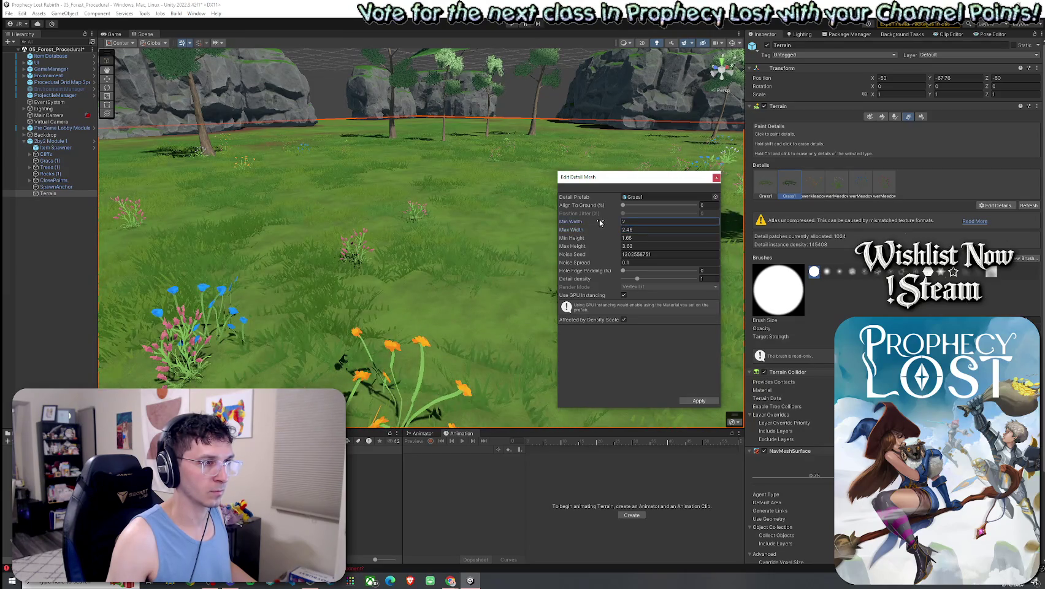
click(699, 400)
Step: Shrink FlowerMeadow1 to max width 0.64, and FlowerMeadow2 to width 0.46–0.94, height 0.41–0.72
double_click(813, 184)
mouse_move(619, 246)
mouse_down()
mouse_move(604, 247)
mouse_move(605, 232)
mouse_up()
click(602, 251)
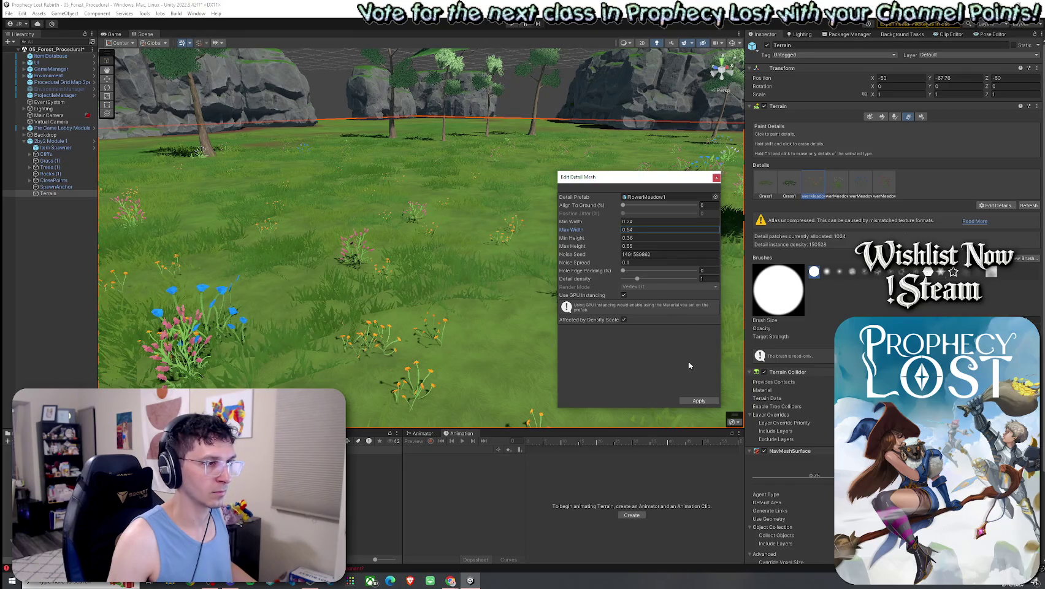
click(699, 401)
double_click(837, 185)
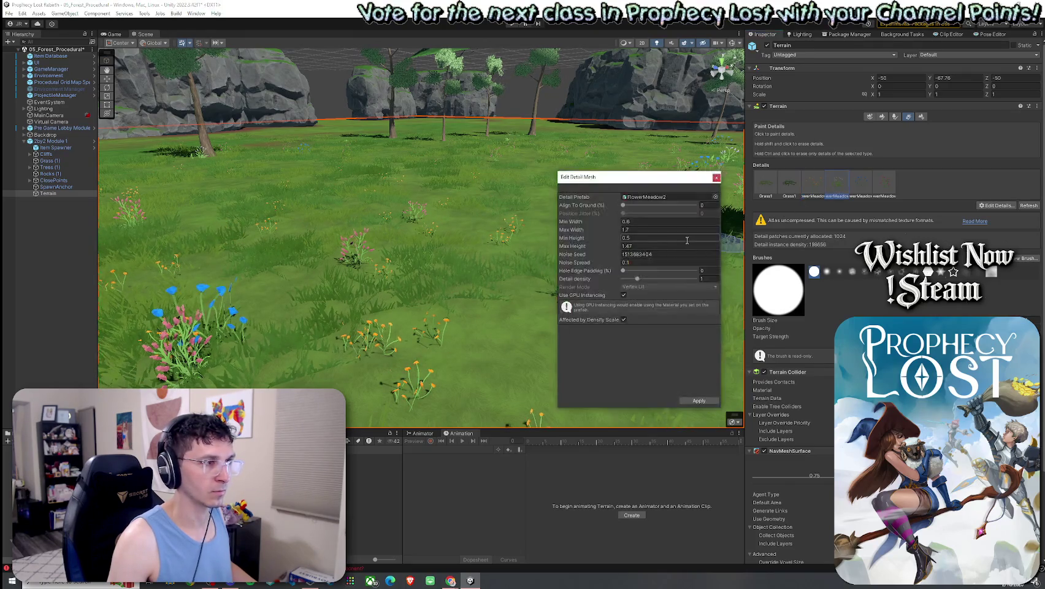
click(616, 246)
mouse_move(617, 246)
mouse_down()
mouse_move(608, 248)
mouse_move(602, 238)
mouse_move(613, 239)
mouse_move(600, 223)
mouse_up()
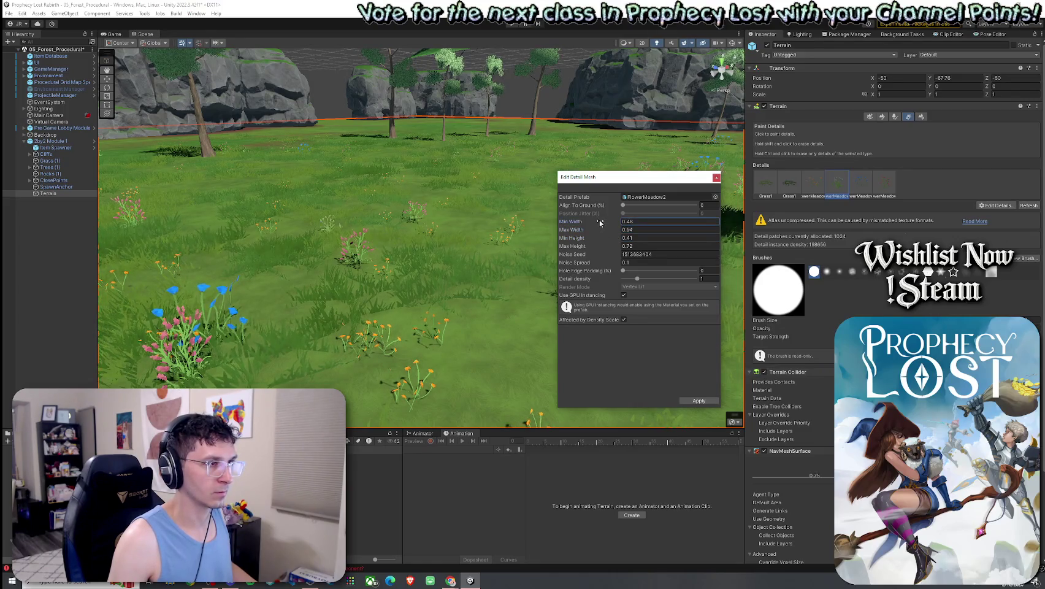
Step: Apply the FlowerMeadow2 changes, then shorten and narrow FlowerMeadow3 and apply
click(700, 400)
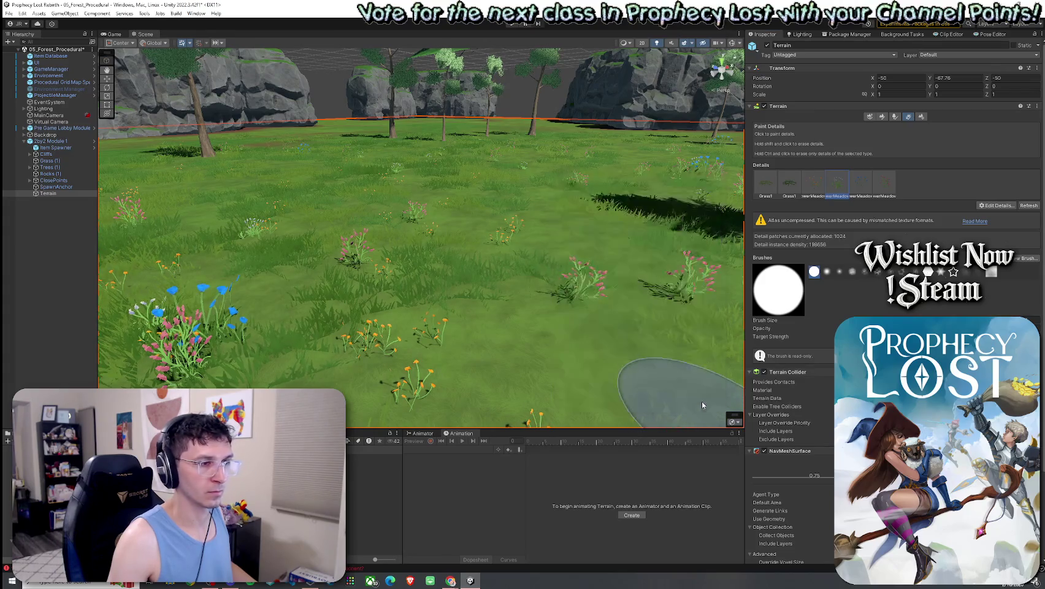
click(816, 187)
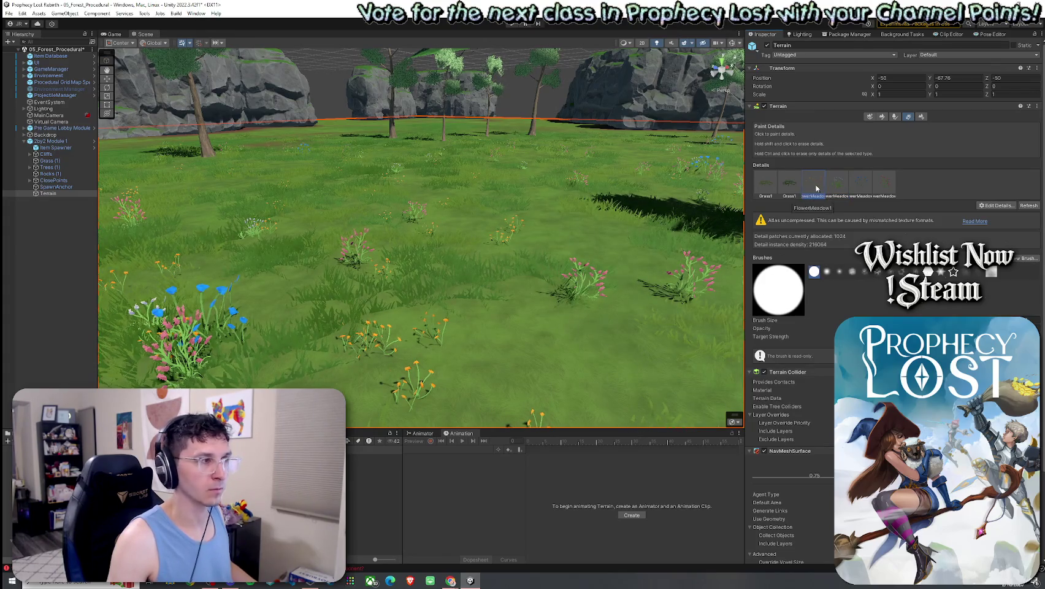
double_click(861, 183)
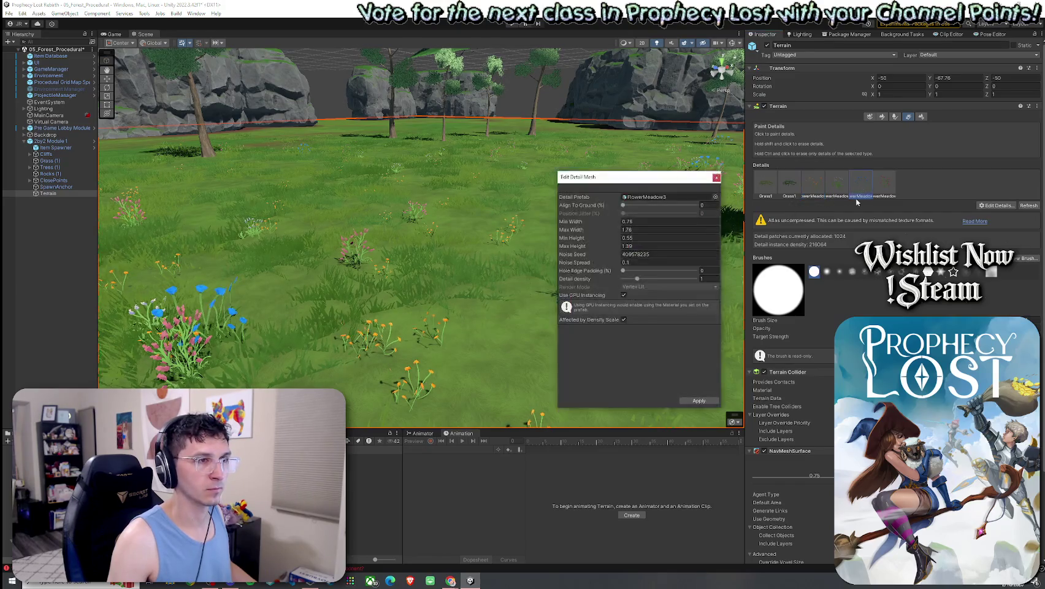
drag(615, 248, 605, 242)
drag(606, 230, 598, 225)
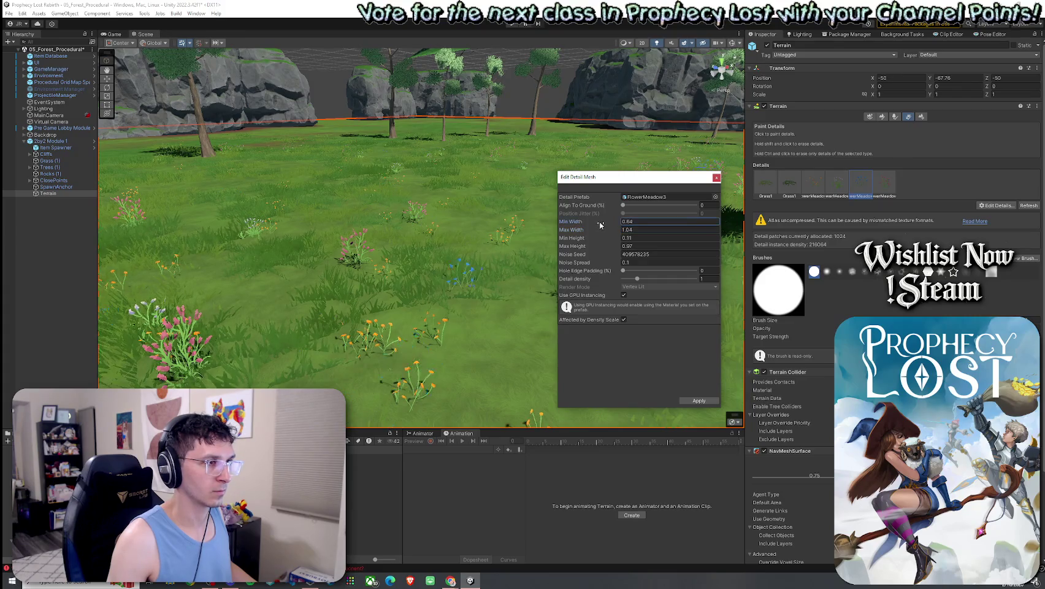
click(699, 400)
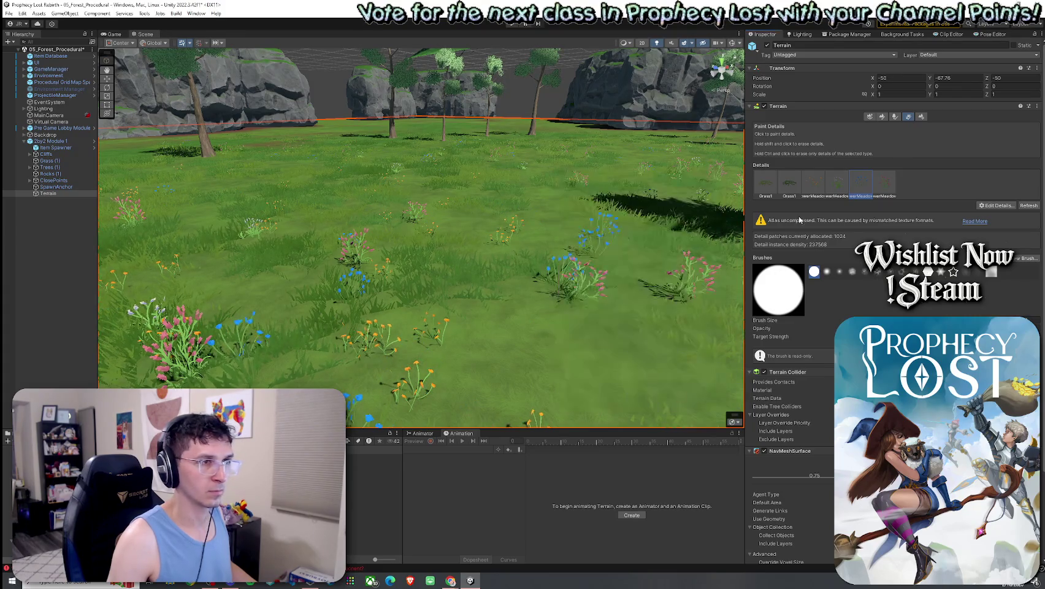
Step: Set FlowerMeadow4 to width 0.45–0.86 and height 0.41–0.76, and apply it
double_click(883, 188)
drag(618, 248, 591, 225)
click(604, 222)
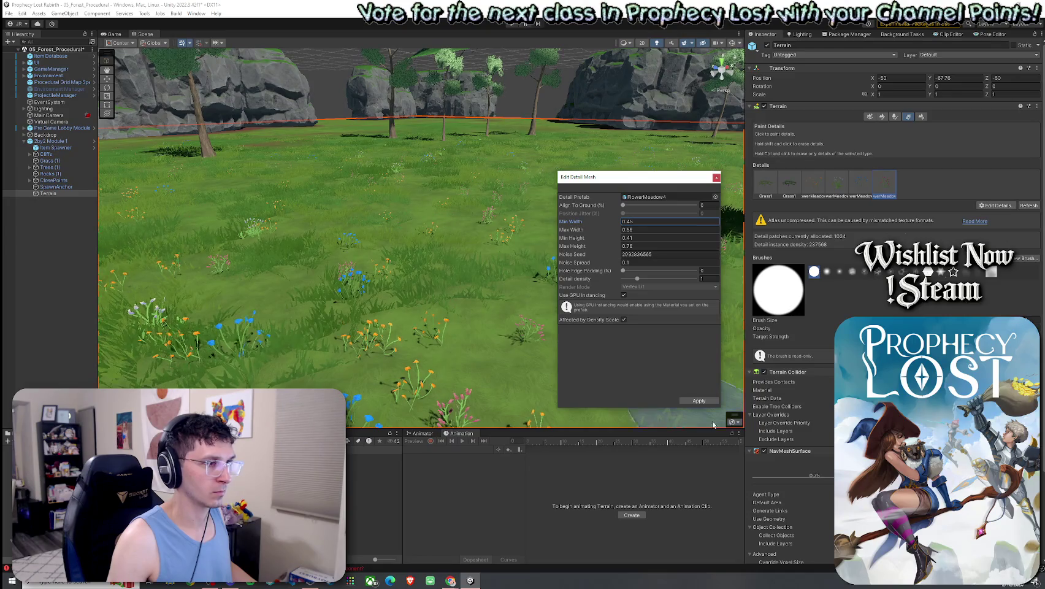
click(697, 401)
mouse_move(697, 401)
mouse_down()
mouse_move(634, 302)
mouse_move(666, 290)
mouse_move(680, 336)
mouse_up()
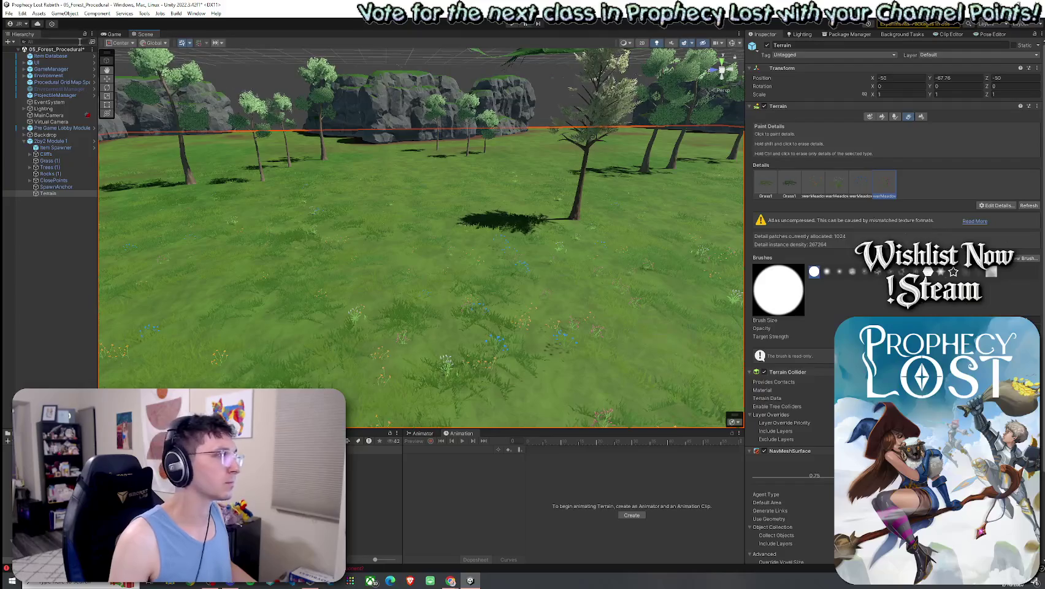
Step: Select the 2by2 Module 1 root object and review its prefab overrides
click(10, 14)
key(Escape)
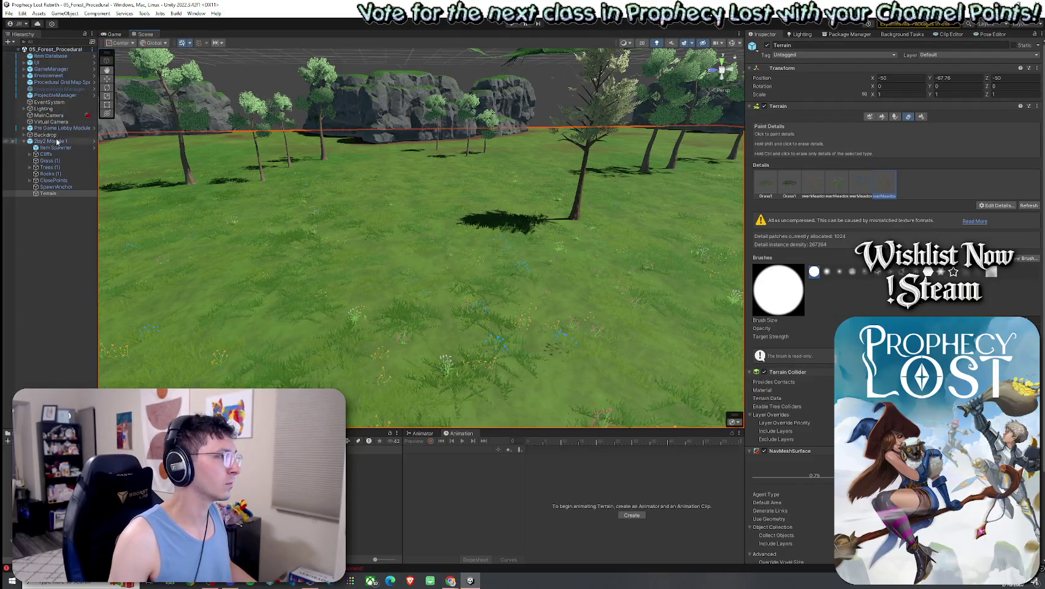
click(53, 141)
click(811, 77)
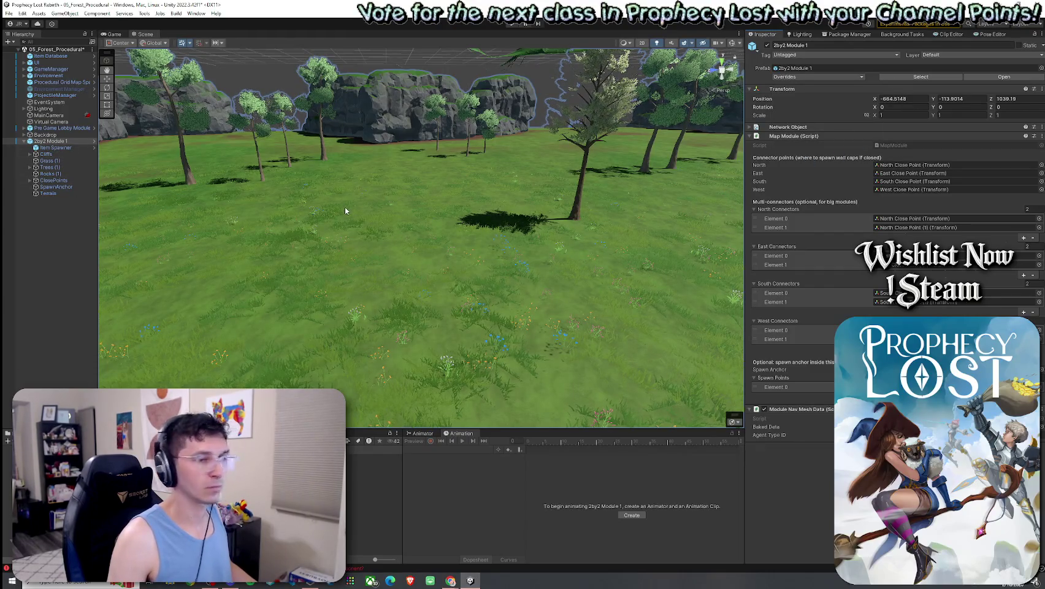
Step: Save the scene, then return from the maximized Game view to the Scene view
click(9, 13)
click(25, 51)
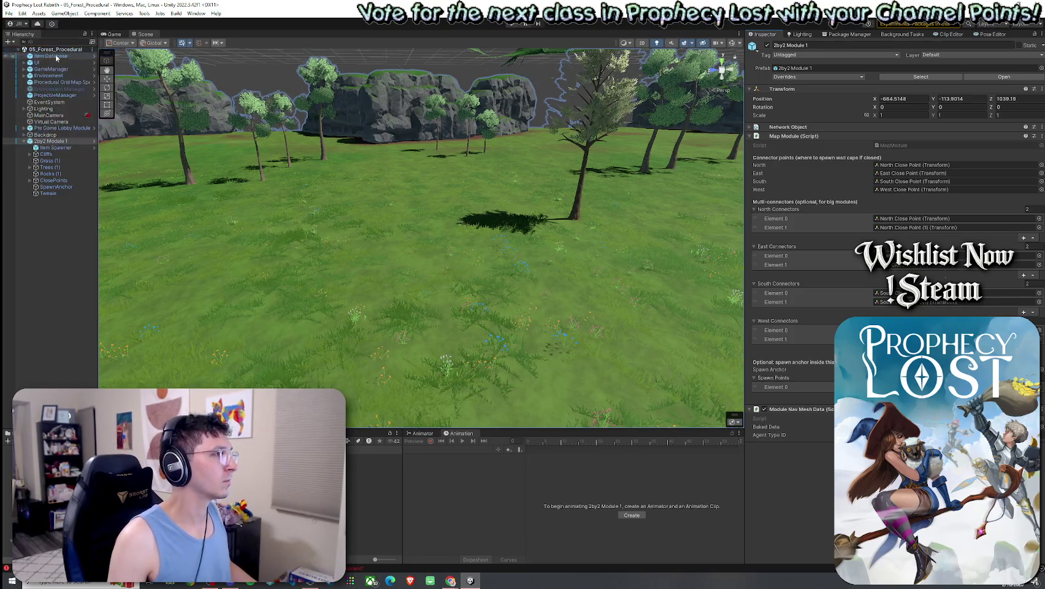
double_click(115, 35)
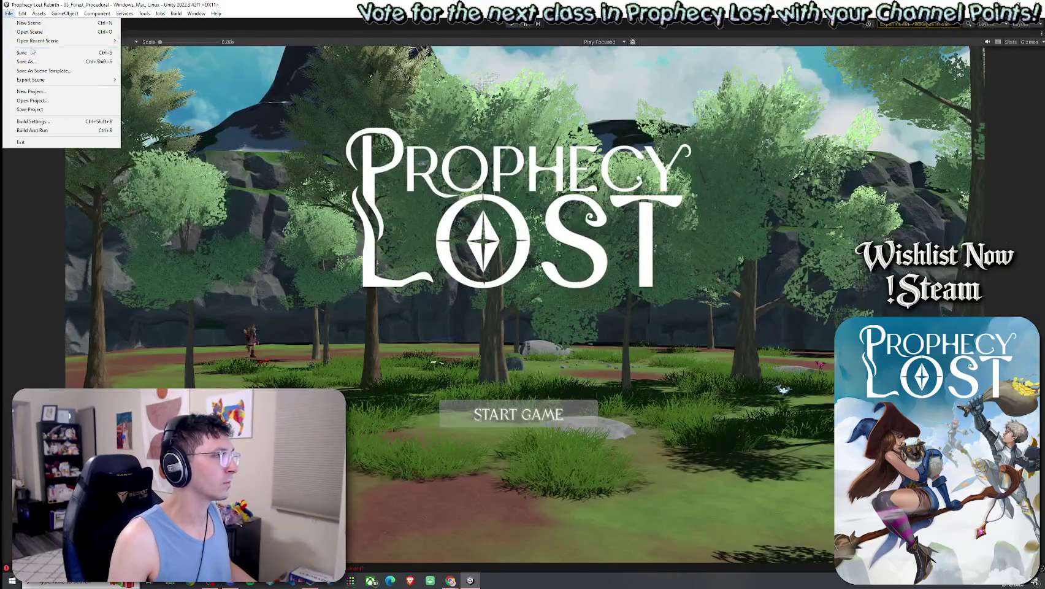
double_click(24, 36)
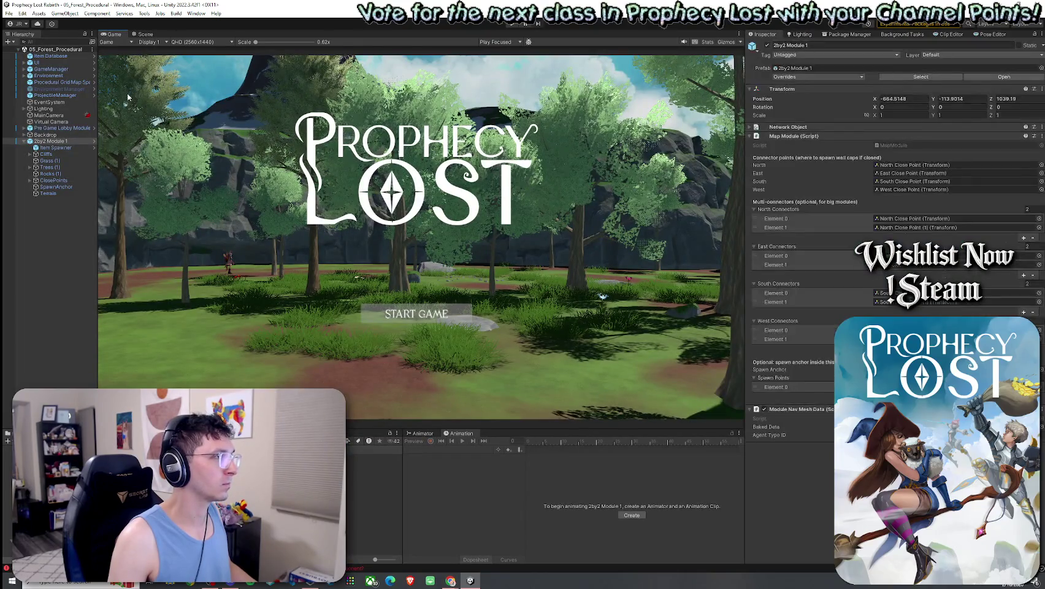
click(148, 35)
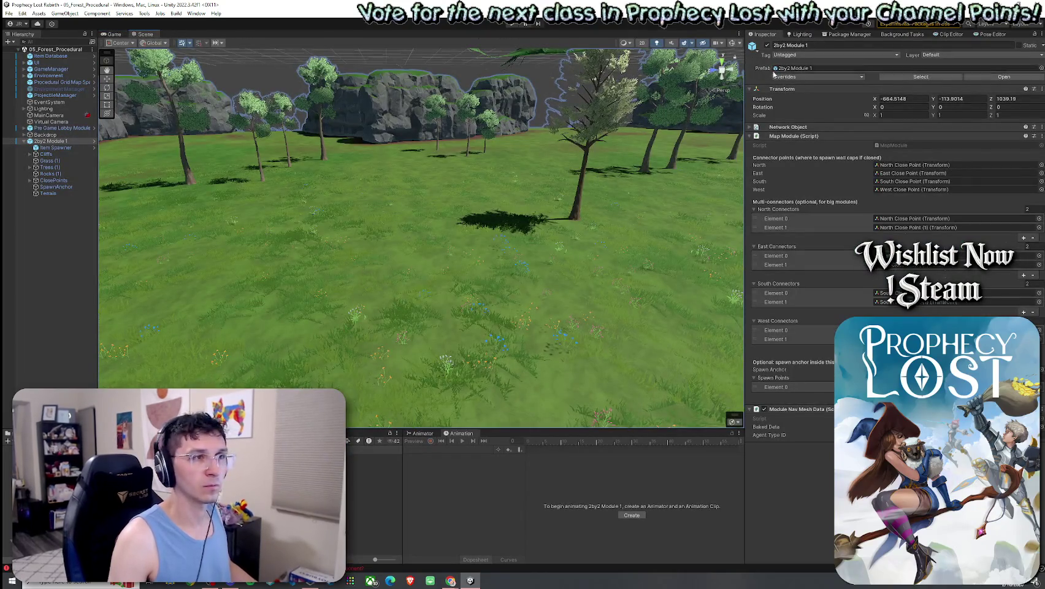
Step: Recheck the prefab overrides, save the forest scene, and start a new game in Play mode
click(840, 77)
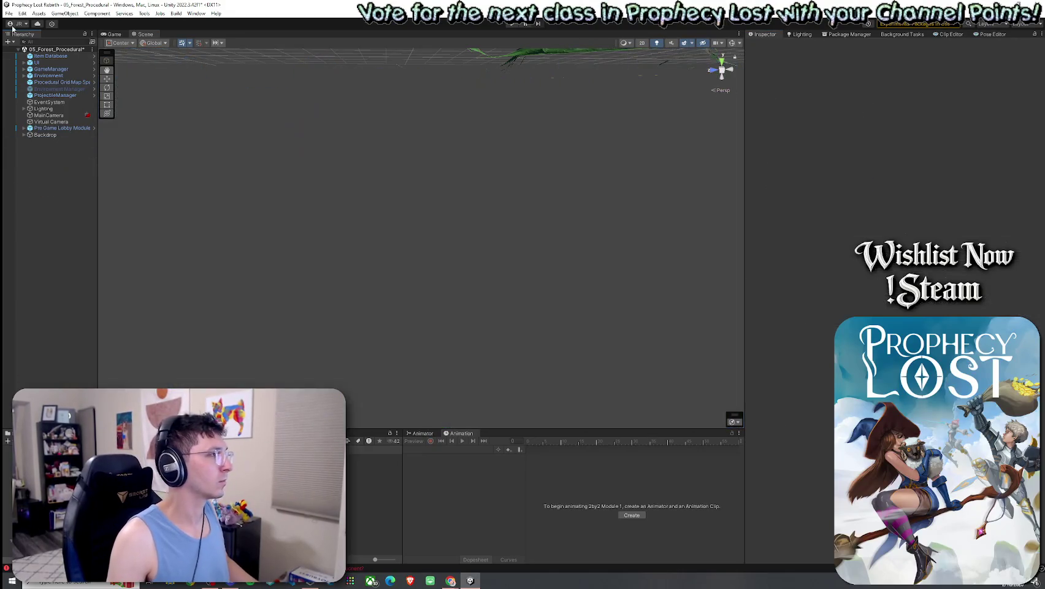
click(9, 13)
click(25, 42)
click(513, 23)
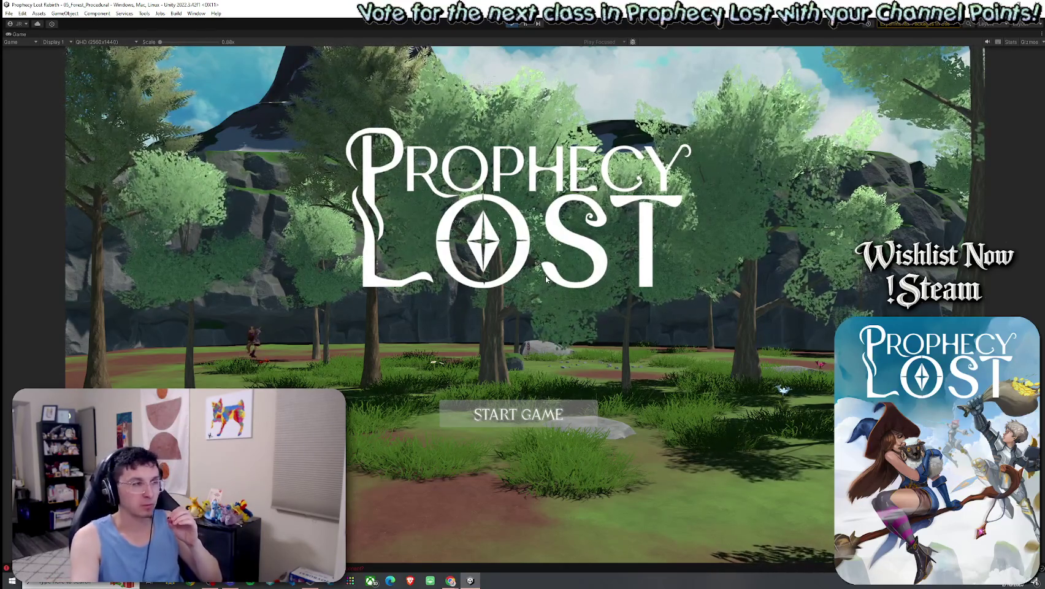
click(522, 417)
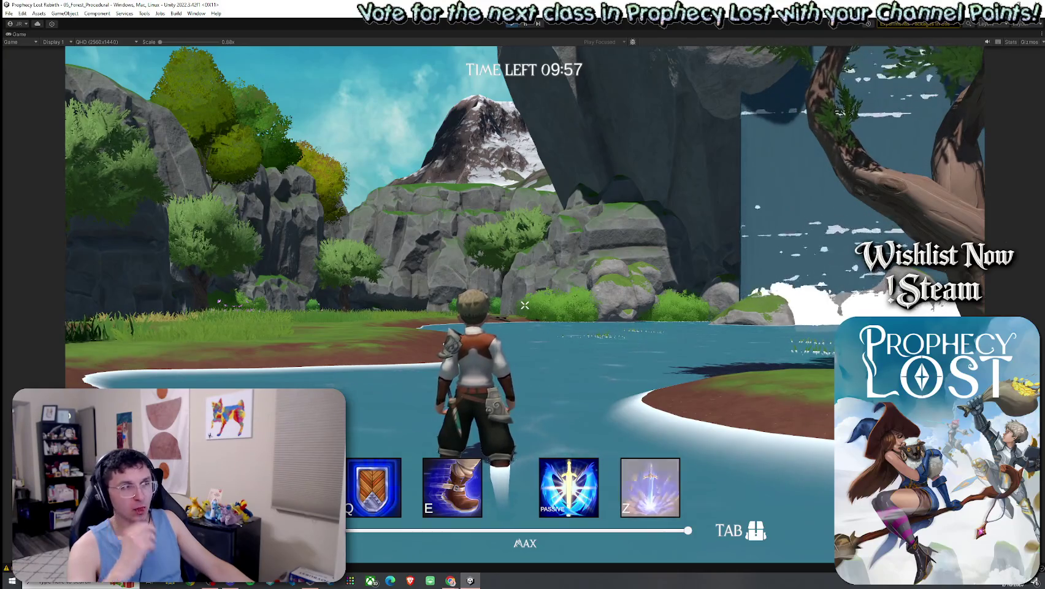
Step: Move the hero along the lakeshore, then bring the running game back into the full editor layout
key(a)
key(Tab)
key(Tab)
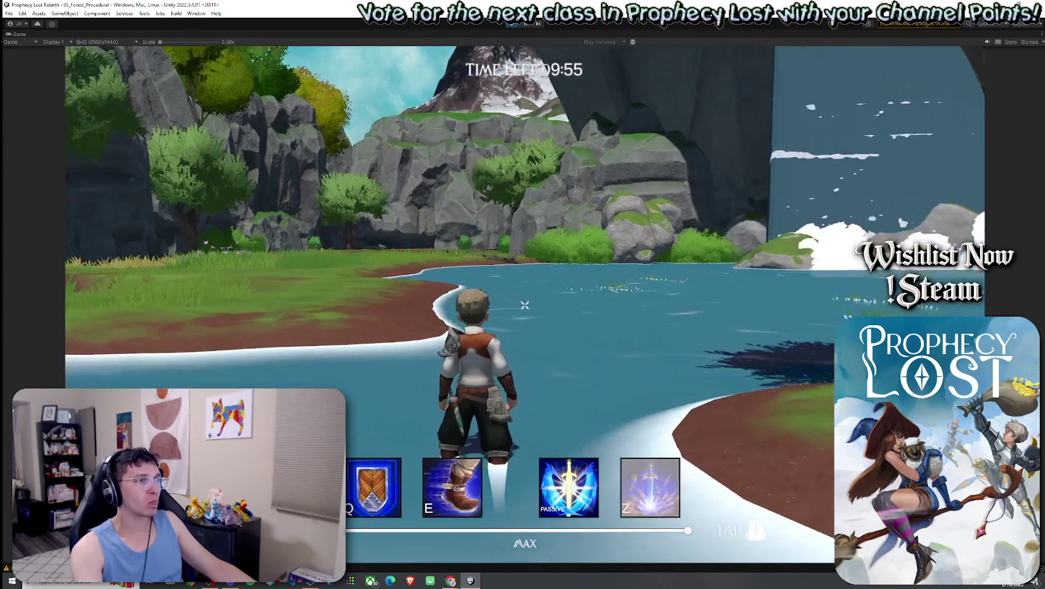
key(super)
key(Escape)
key(shift+space)
text(Power)
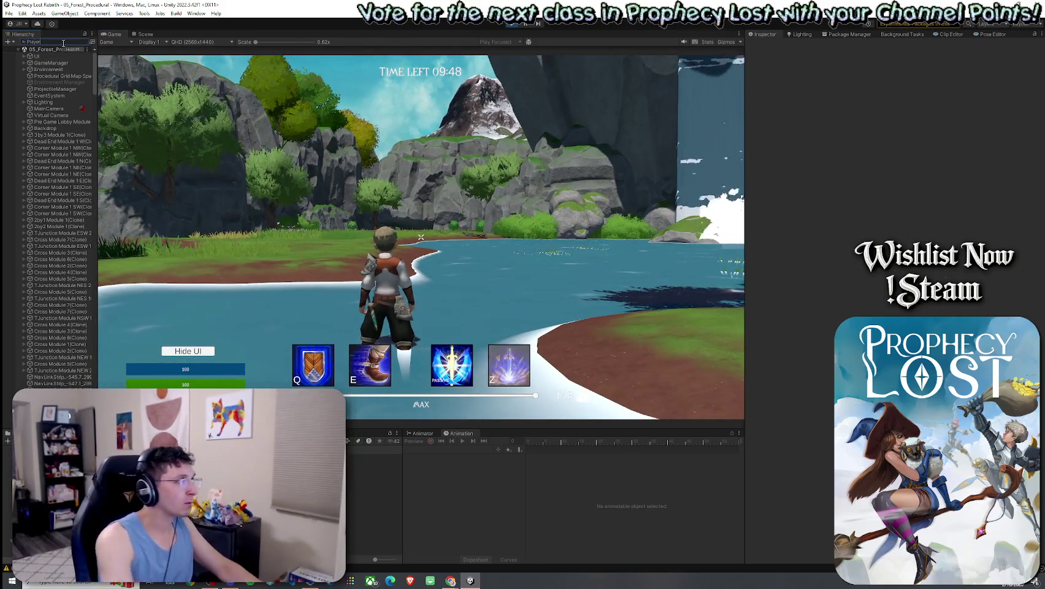
Step: Filter the Hierarchy to 'Player', select Player(Clone), and set its Run Speed to 50
text(Player)
click(65, 69)
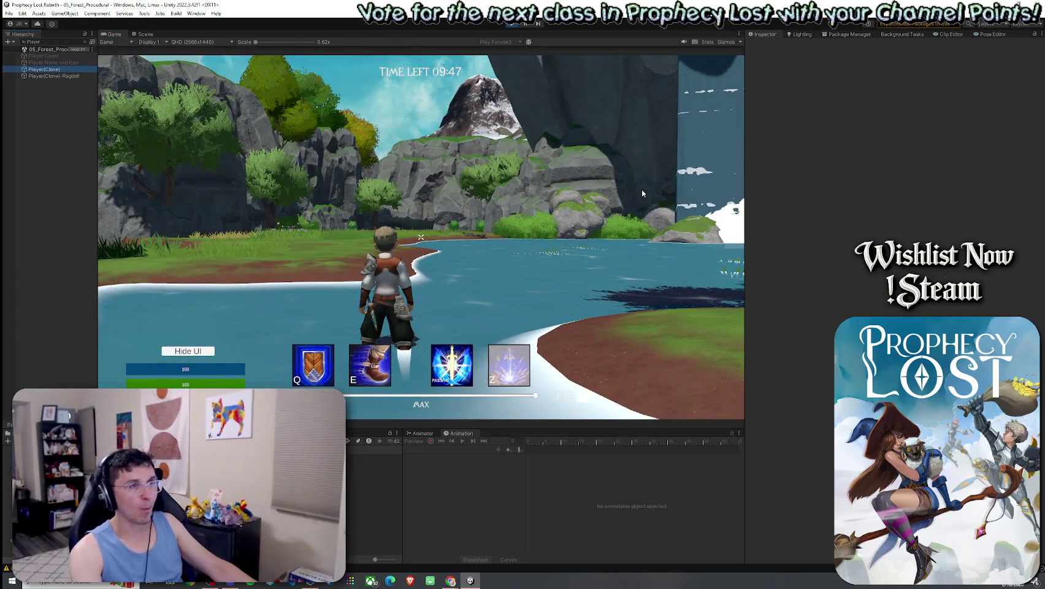
scroll(833, 270, down, 5)
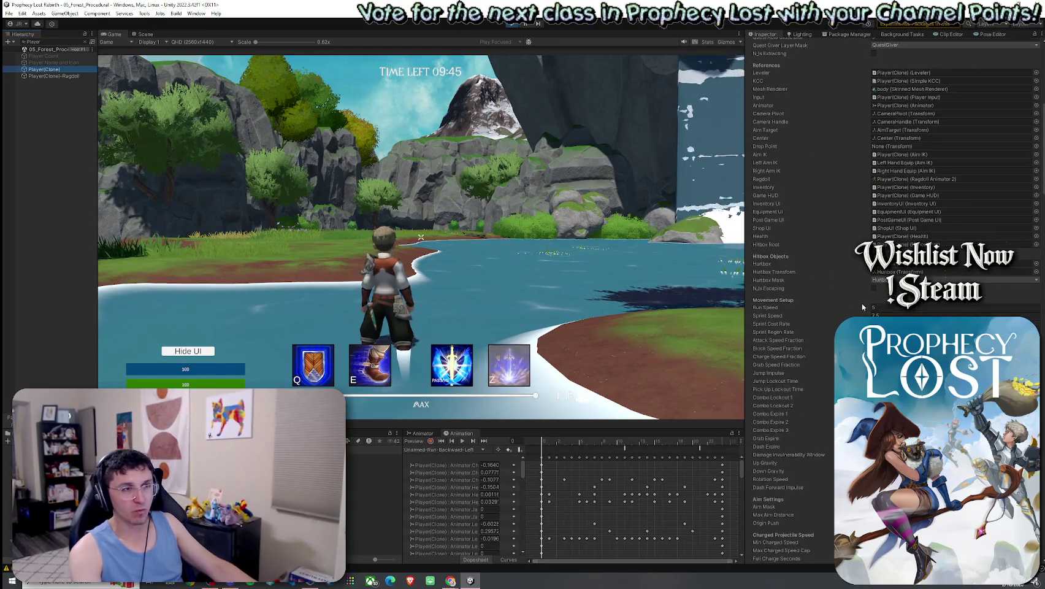
click(878, 307)
text(50)
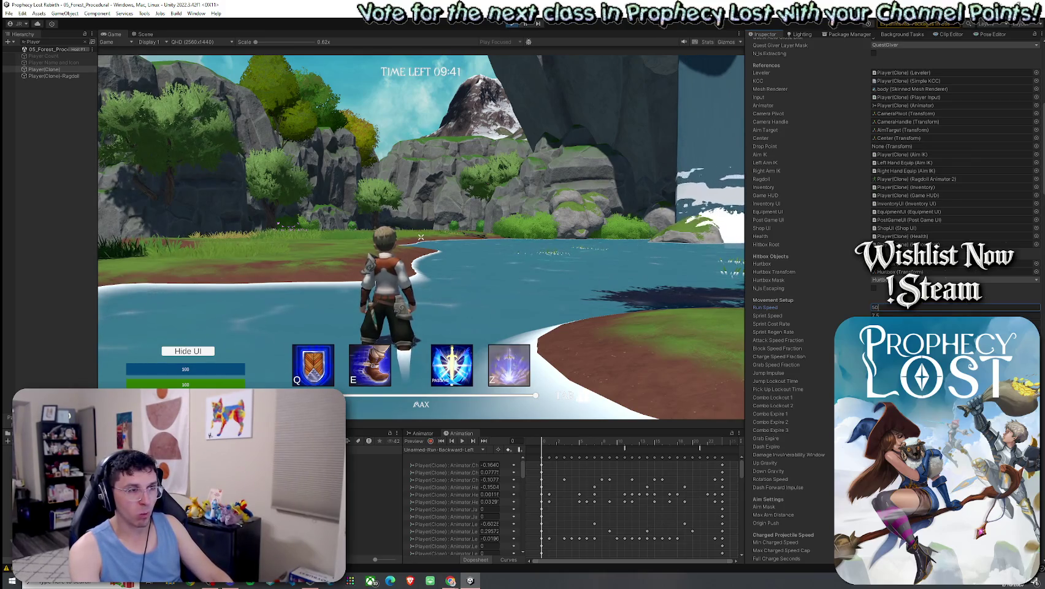
click(768, 373)
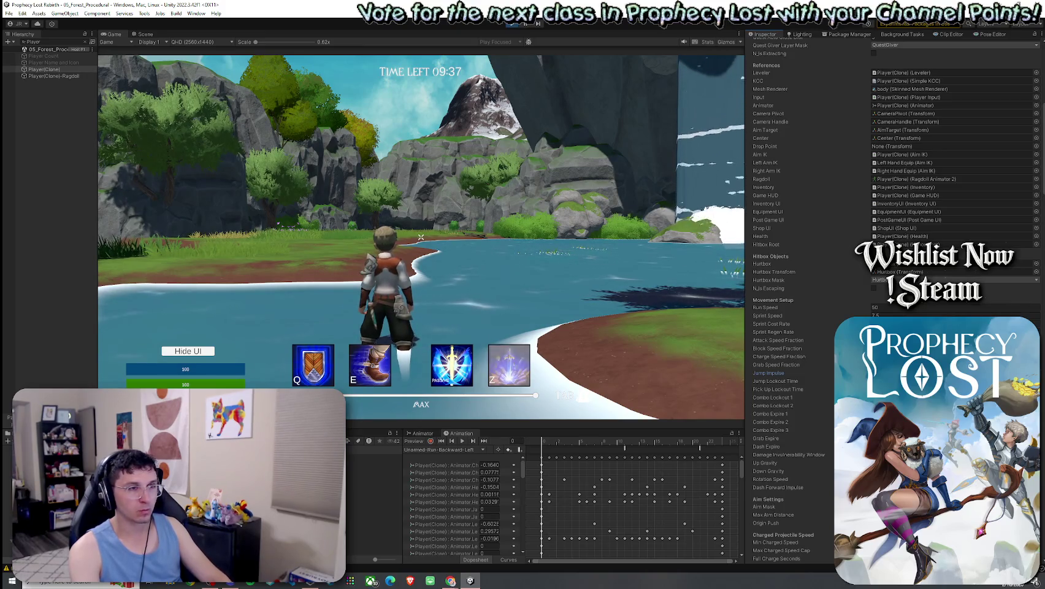
Step: Maximize the Game view and run and jump the faster hero across water, a cave and the meadow
key(shift+space)
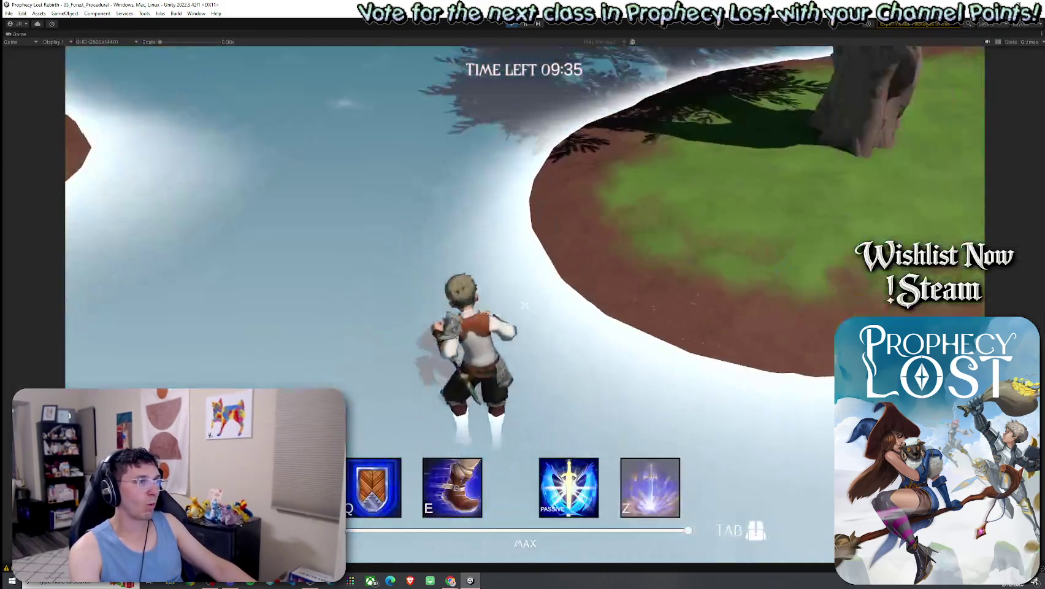
key(w)
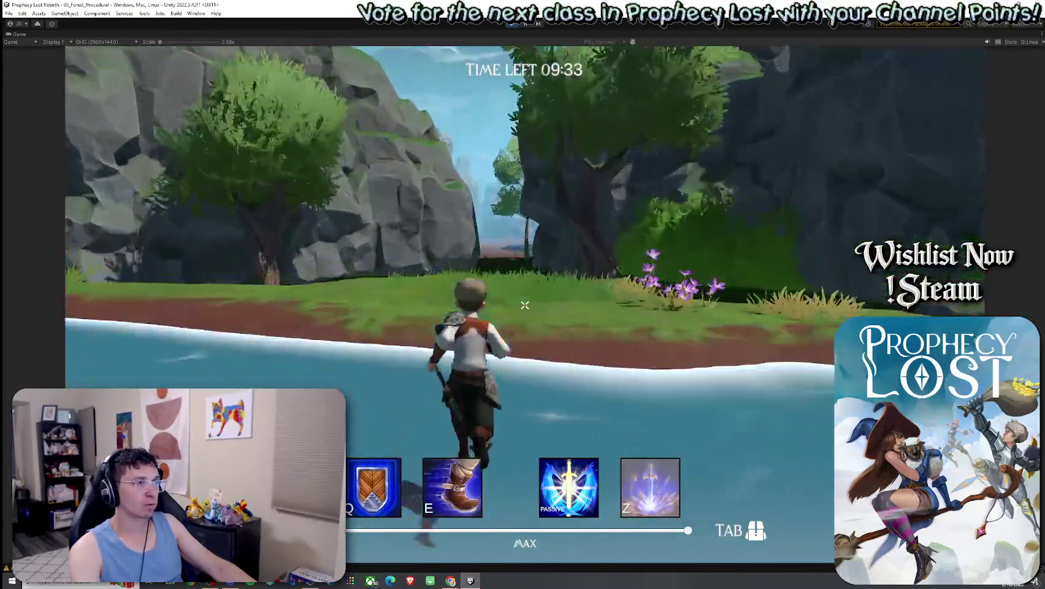
key(w)
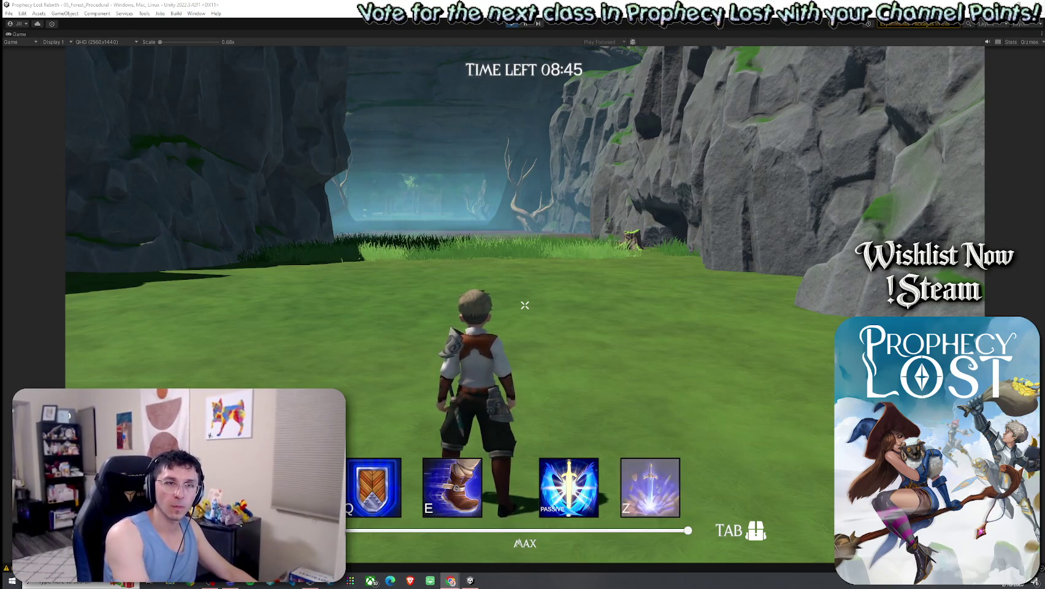
click(525, 305)
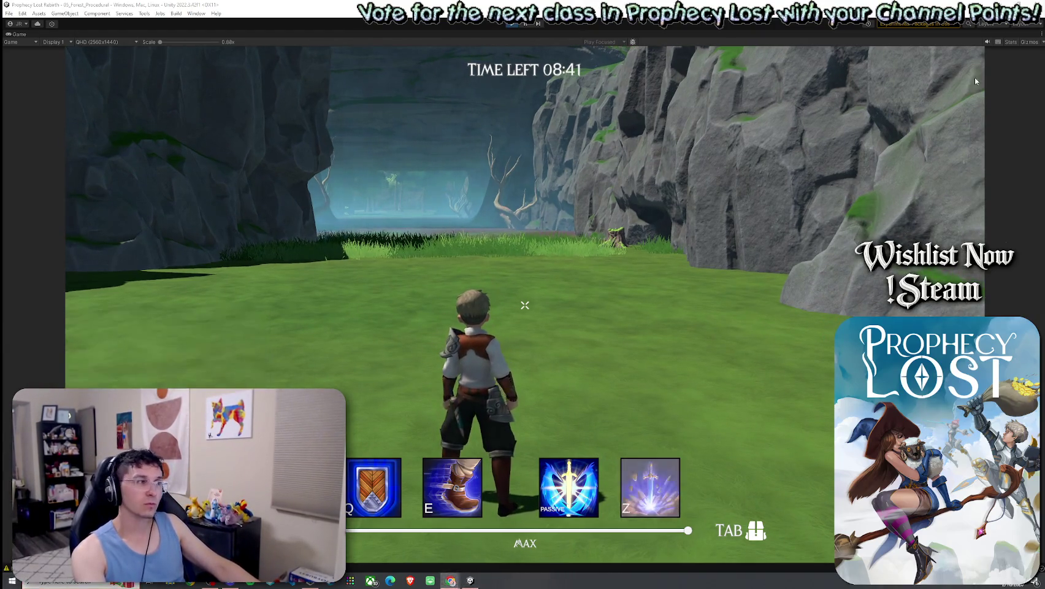
click(525, 305)
key(space)
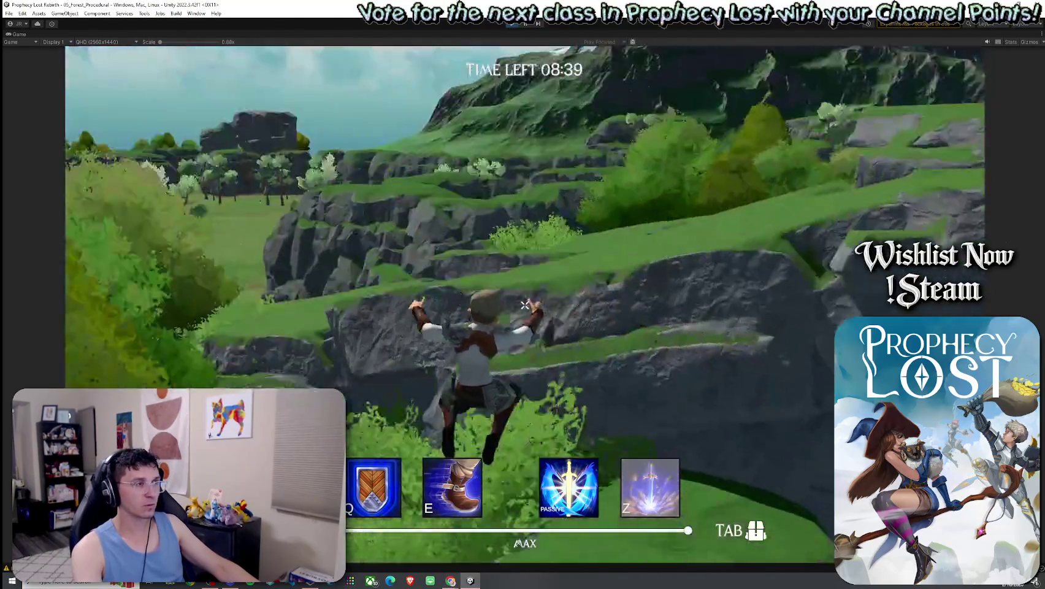
key(w)
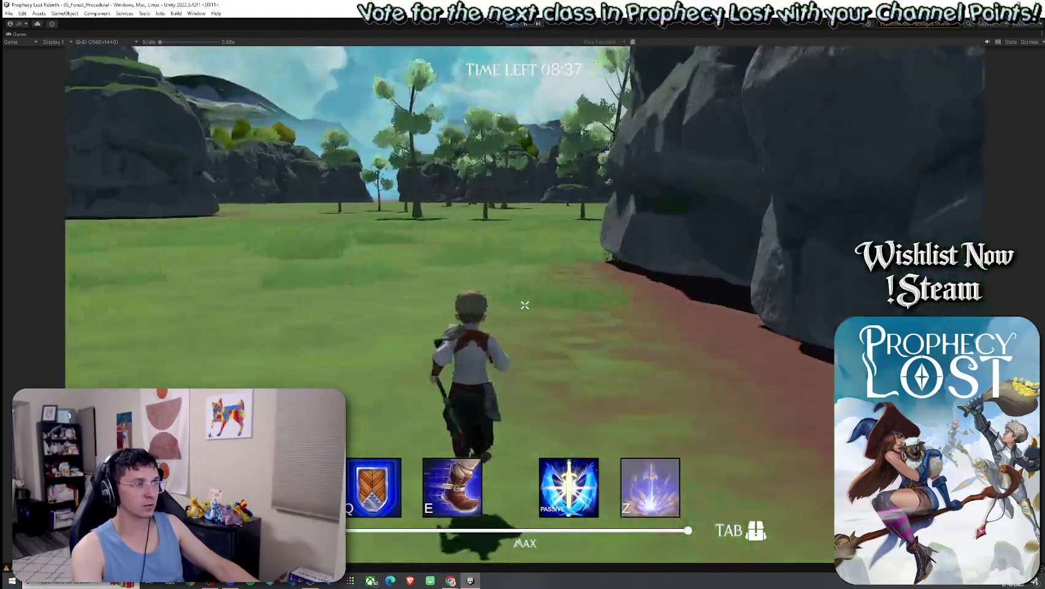
key(w)
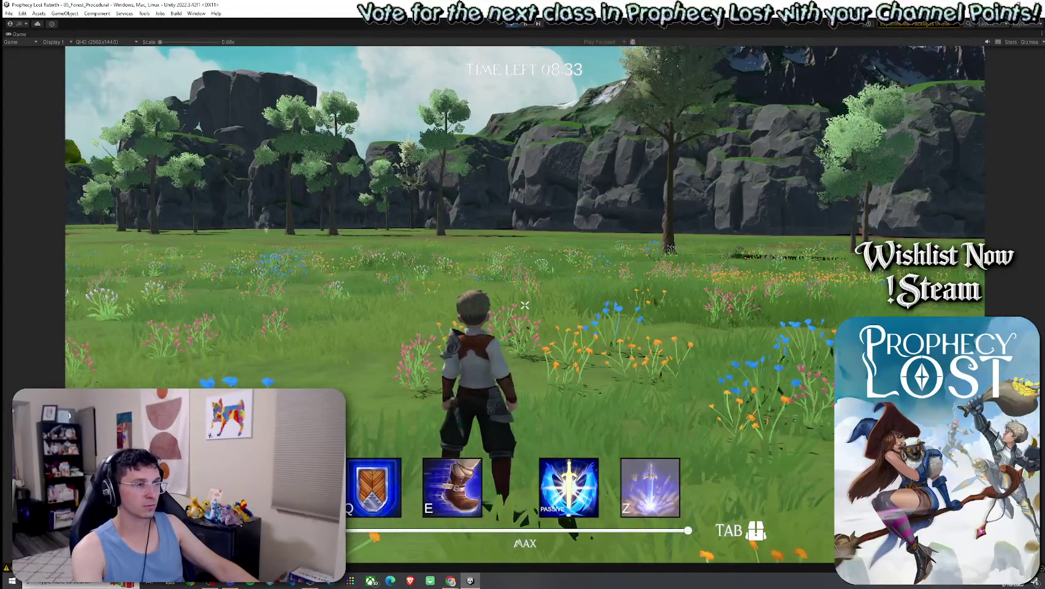
Step: Run the hero through the valley and leap toward the mountain
key(w)
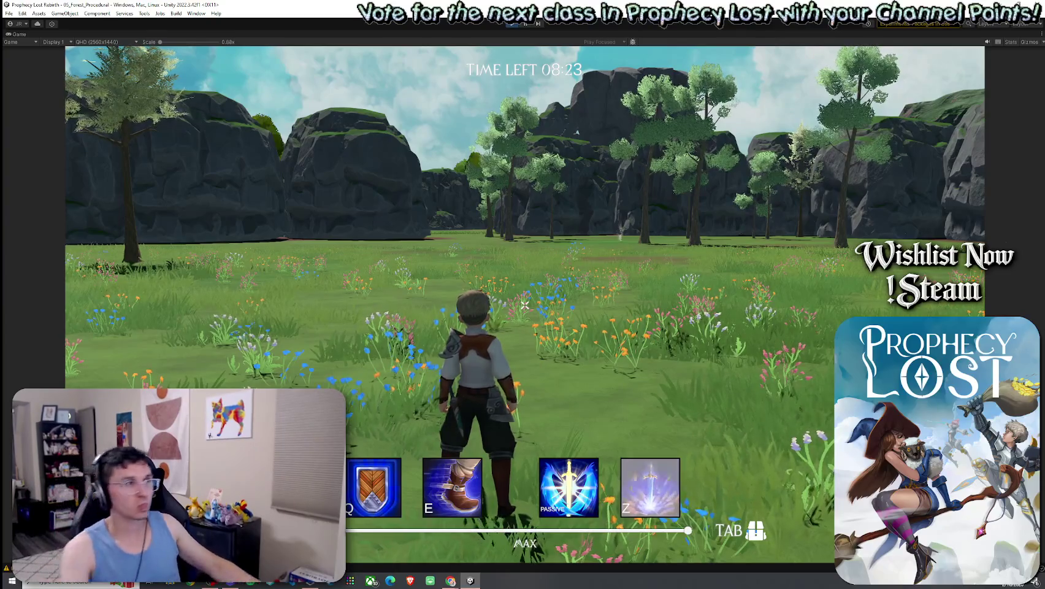
key(super)
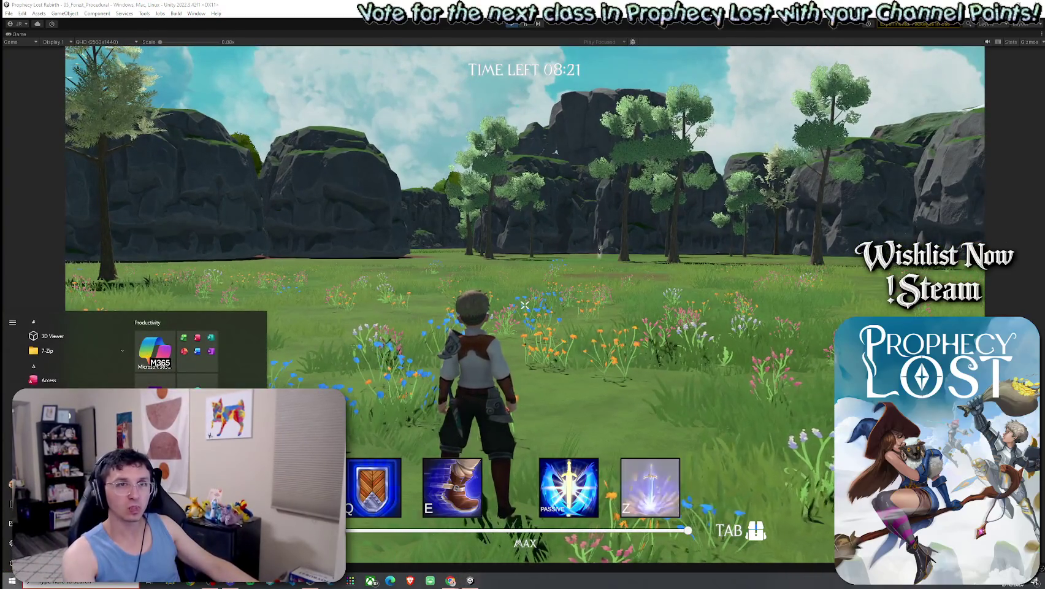
click(698, 174)
key(w)
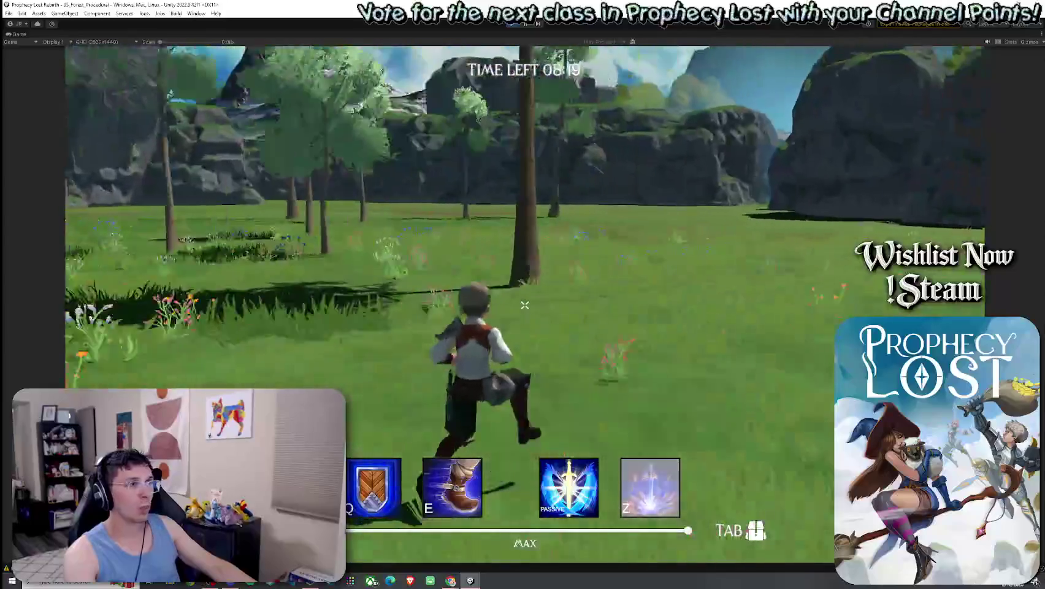
key(w)
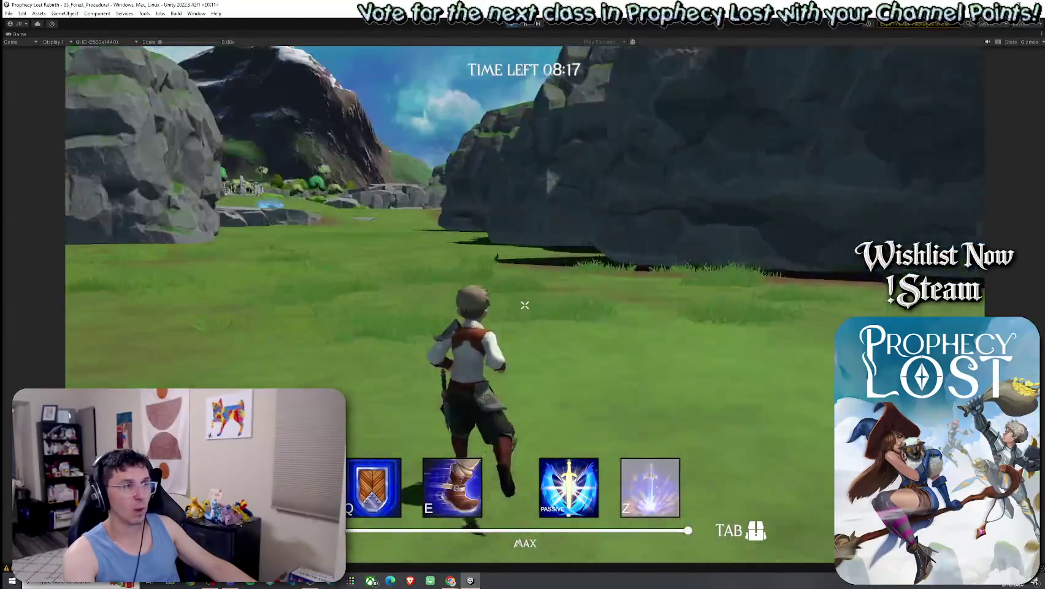
key(space)
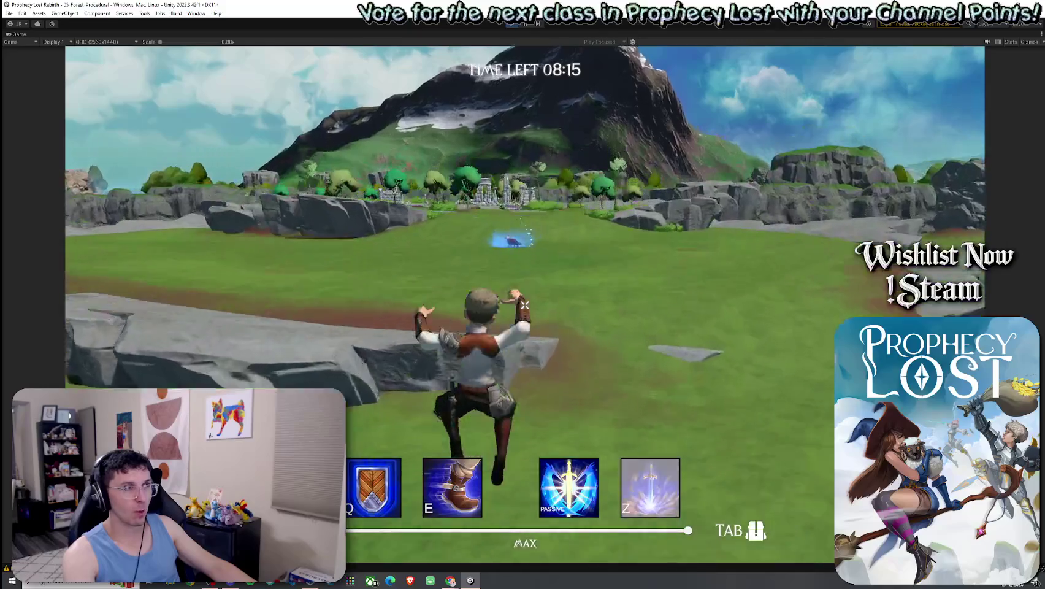
Step: Escape through the extraction circle by griffin, leave the results screen, and restore the editor layout
key(w)
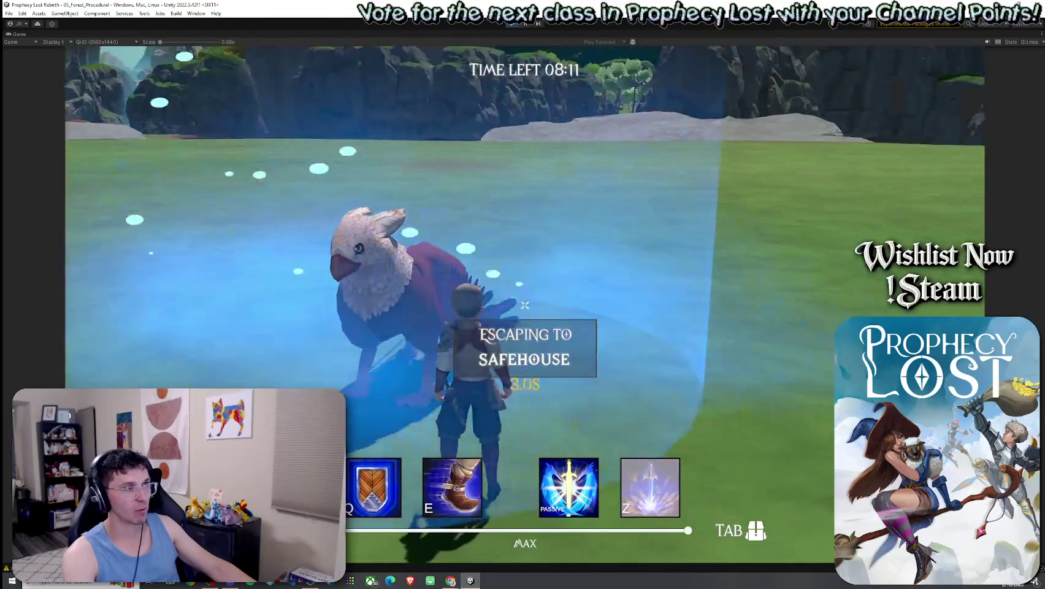
key(w)
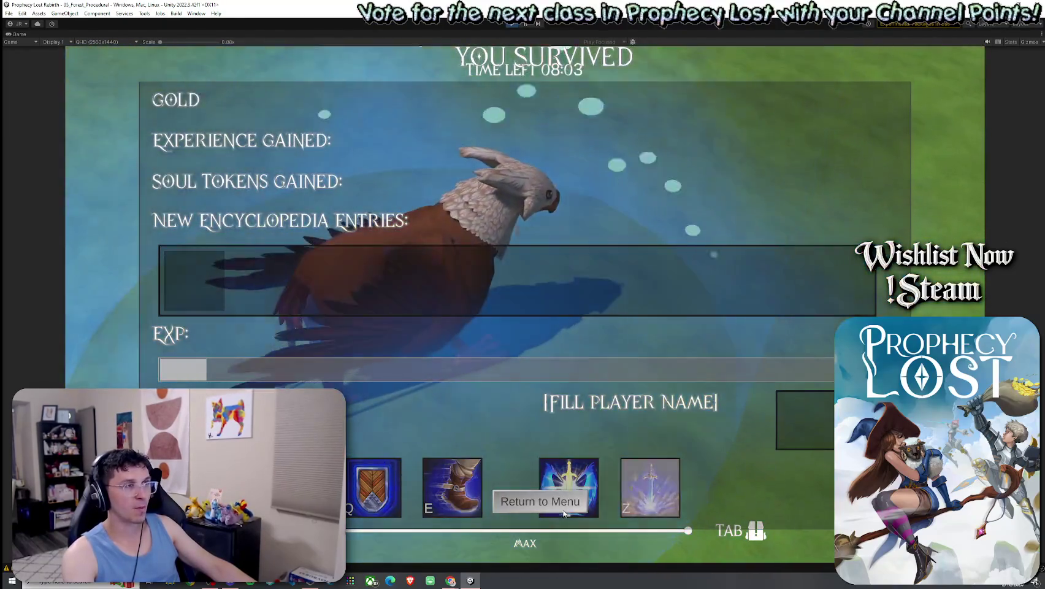
click(540, 501)
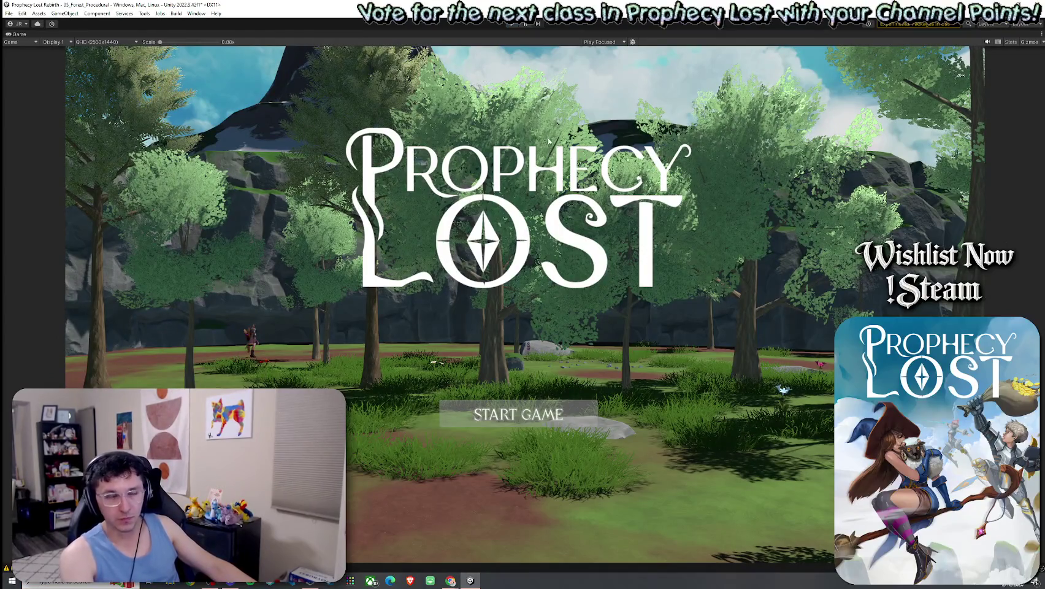
double_click(20, 32)
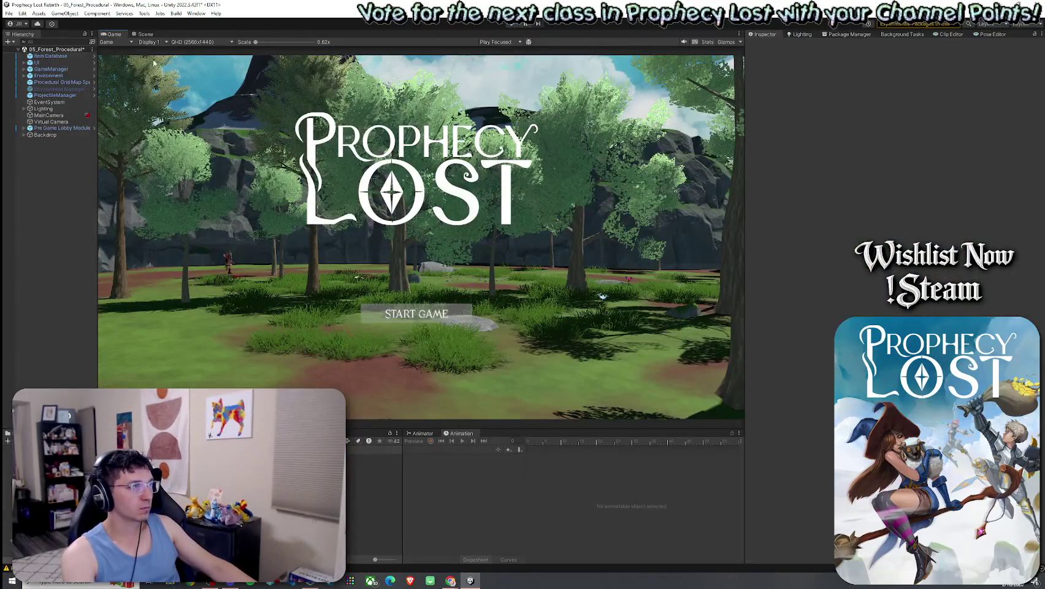
Step: Switch to the Scene view, frame the Backdrop terrain, and restart Play mode
click(145, 35)
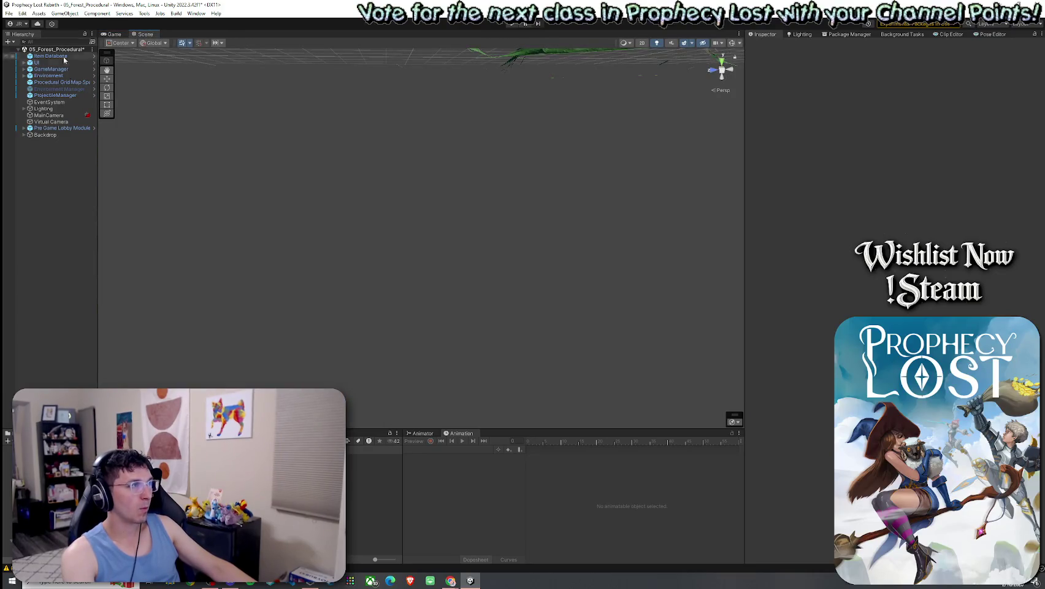
double_click(45, 135)
click(9, 13)
key(Escape)
key(ctrl+p)
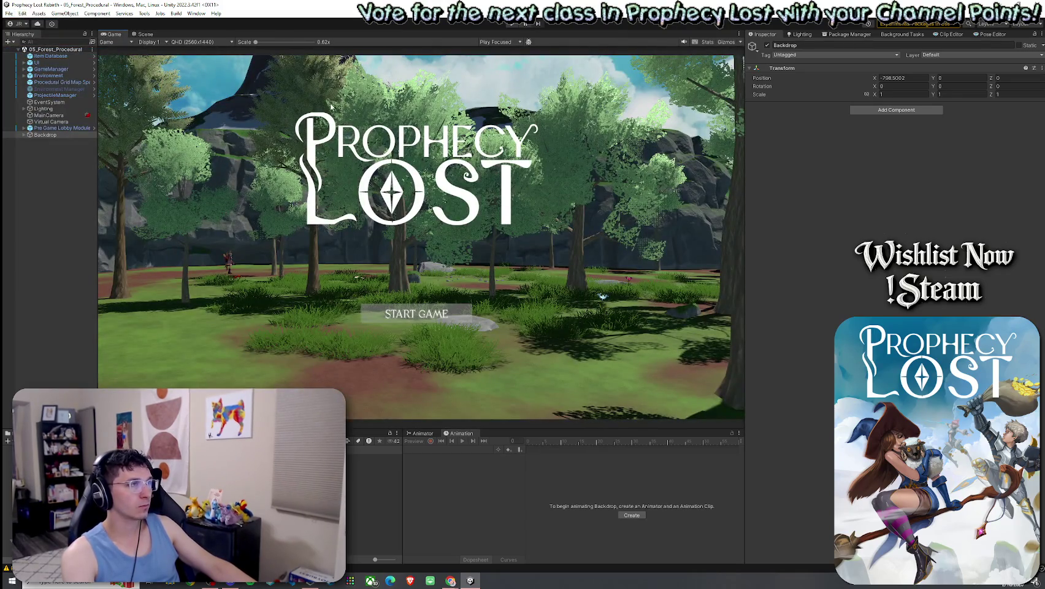
Step: Expand Environment and inspect Greybox, Environment_LightProbeAnchor, Environment Manager and Procedural Grid Map Spawner
click(68, 74)
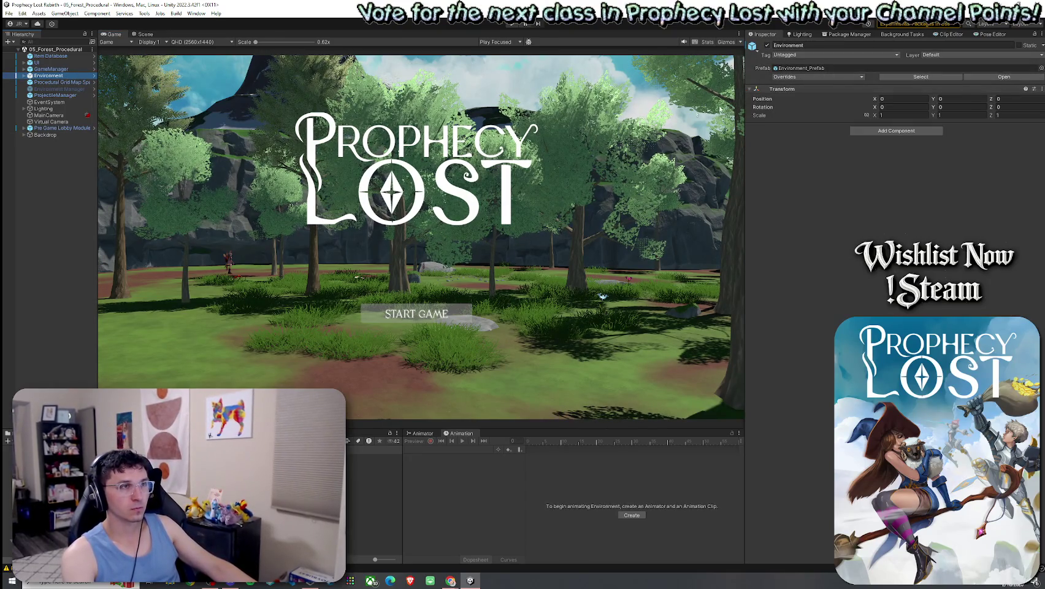
click(23, 75)
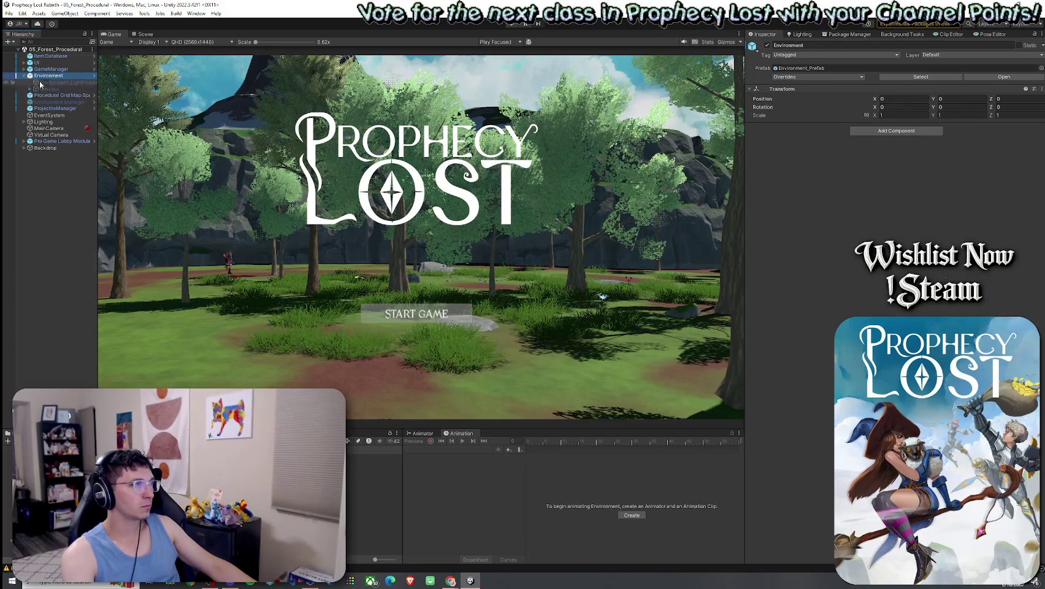
click(53, 89)
click(65, 83)
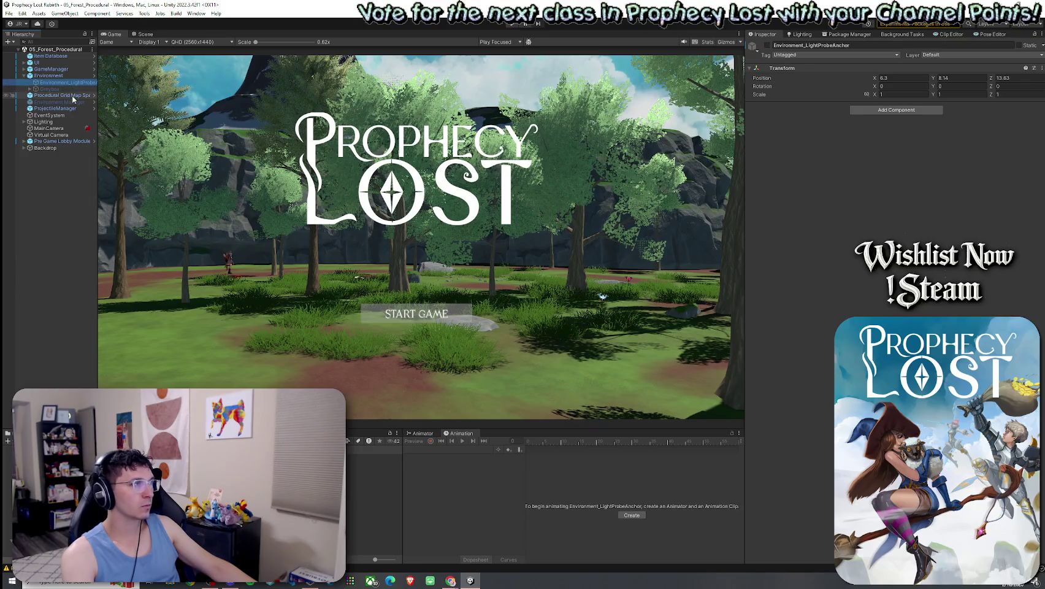
click(60, 102)
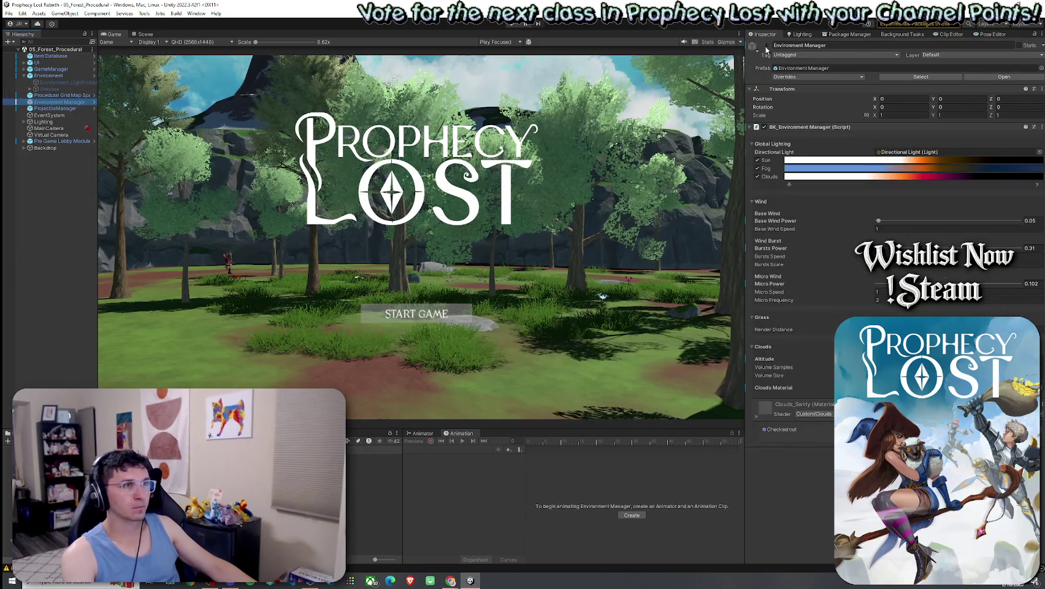
click(76, 95)
click(74, 82)
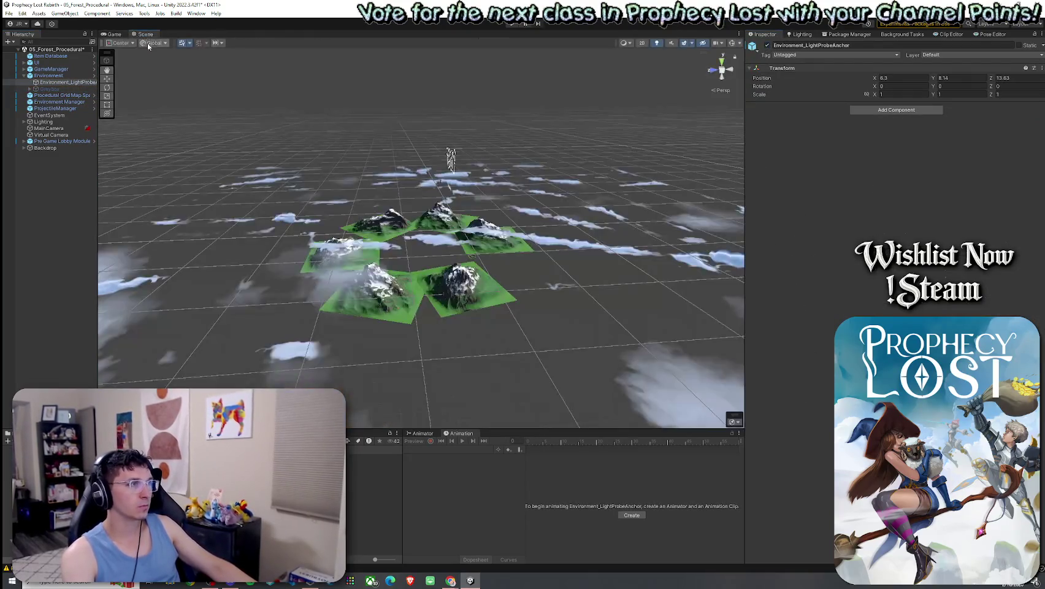
click(146, 34)
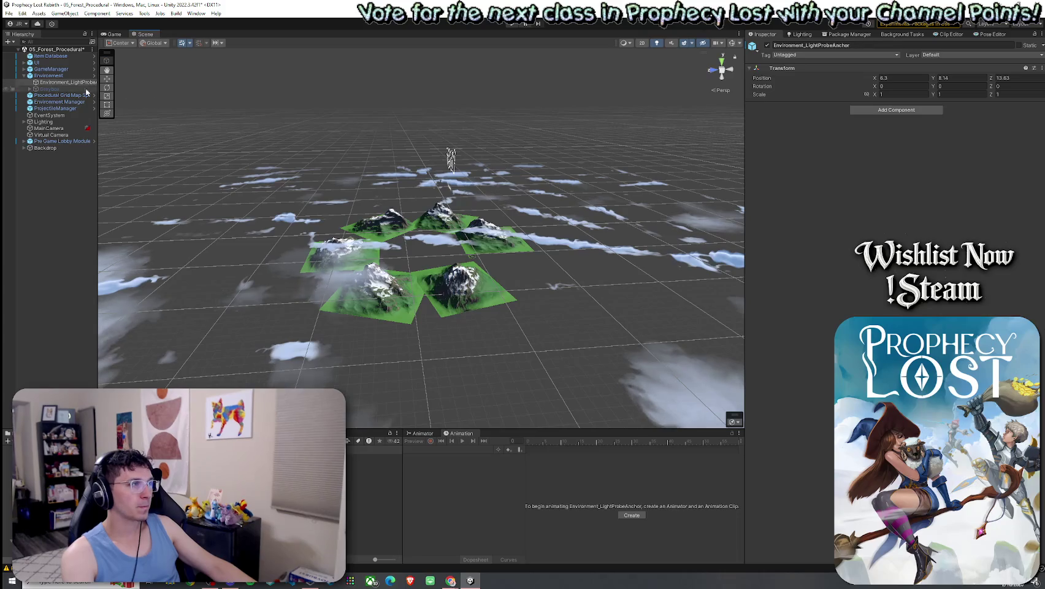
Step: Deactivate Environment_LightProbeAnchor, then enable Greybox and frame its tiles in a maximized Scene view
click(767, 46)
click(52, 90)
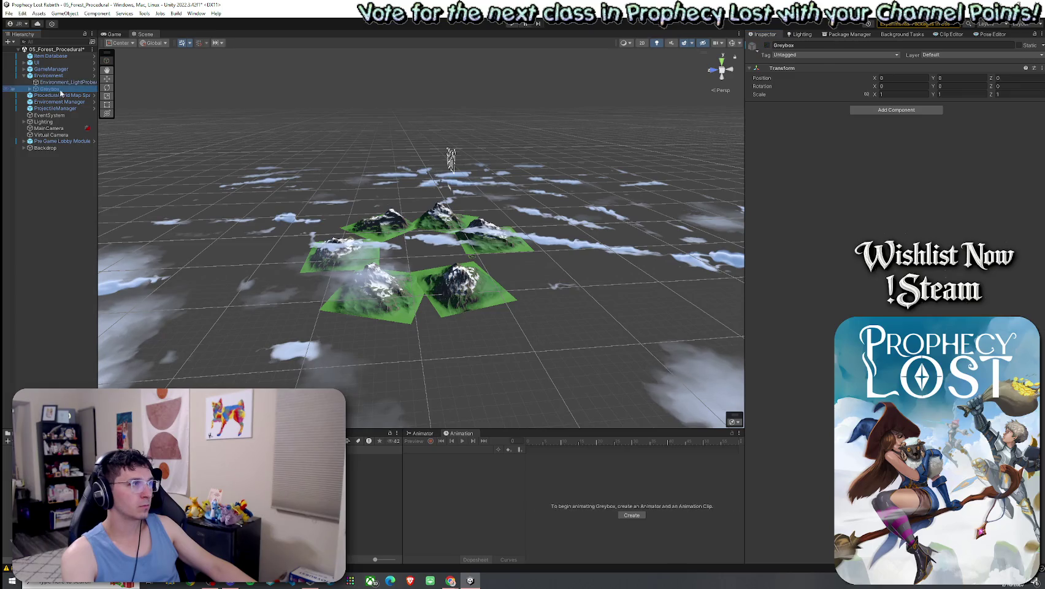
click(768, 46)
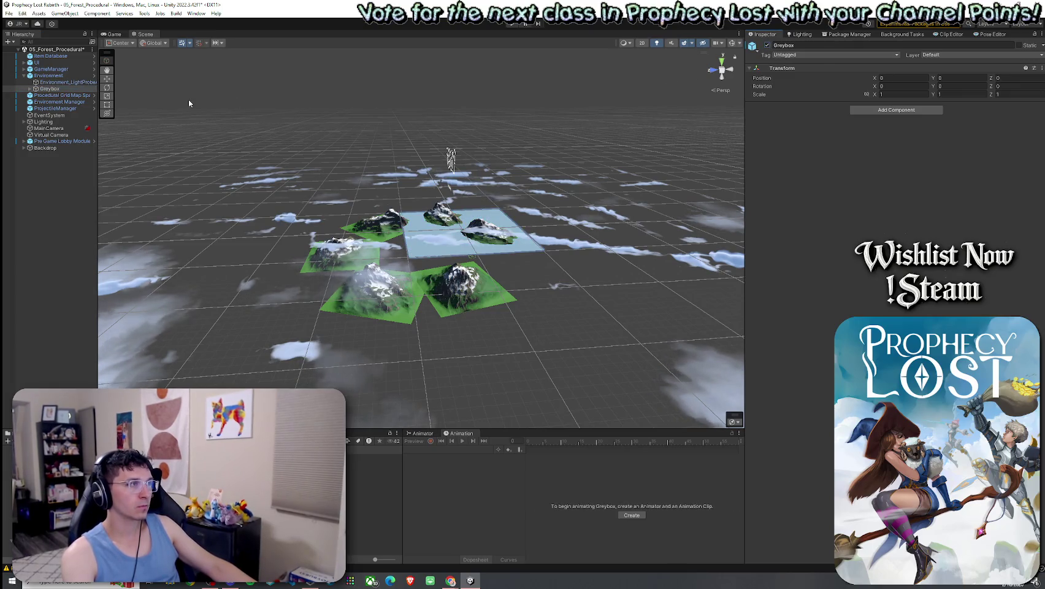
double_click(51, 90)
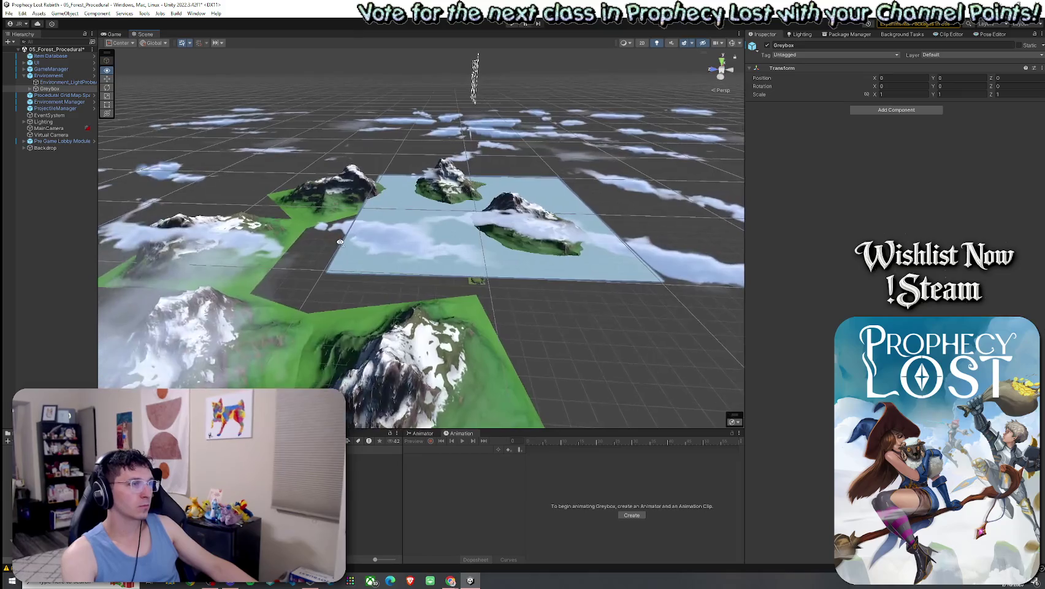
double_click(48, 90)
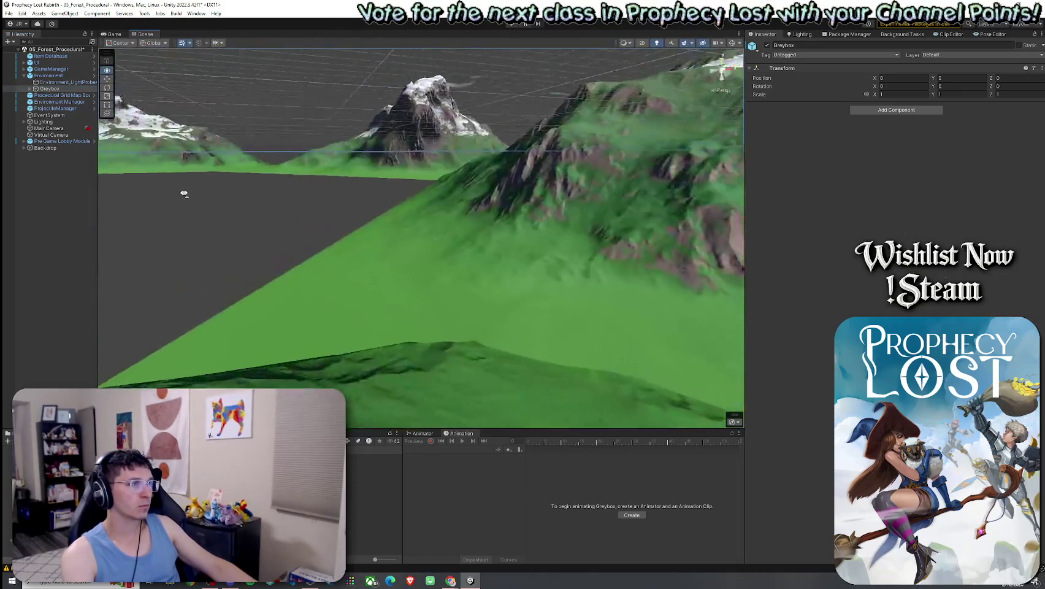
key(shift+space)
mouse_move(435, 224)
mouse_down()
mouse_move(644, 276)
mouse_move(607, 257)
mouse_move(512, 250)
mouse_up()
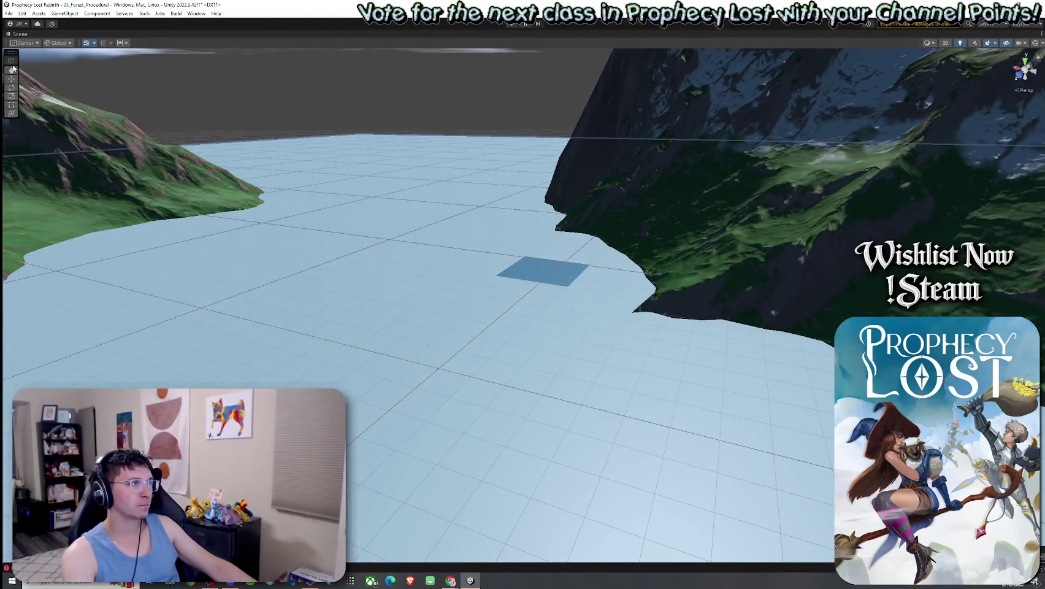
double_click(17, 35)
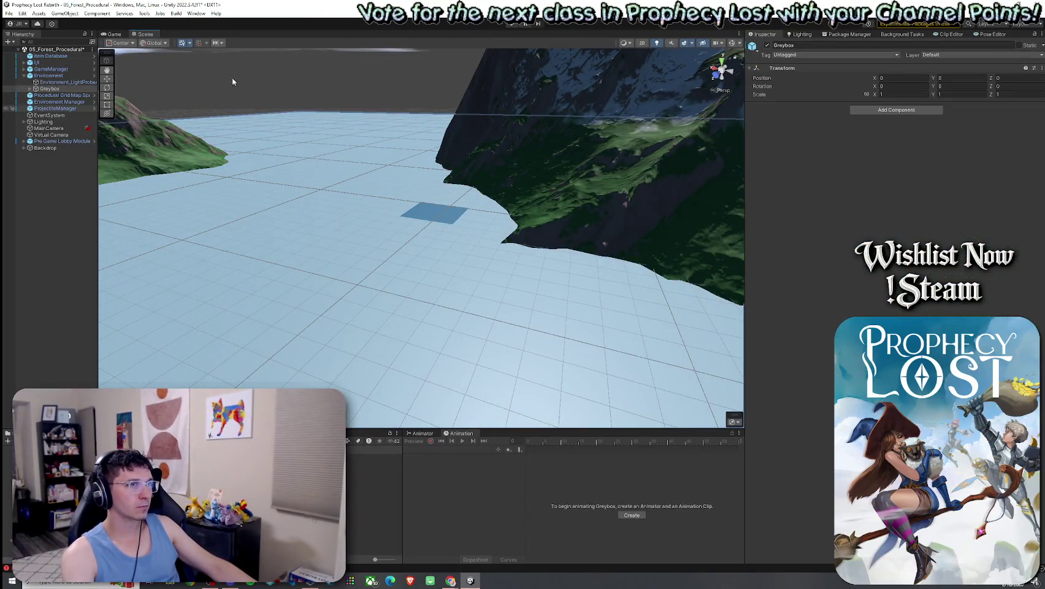
Step: Disable both Greybox and Environment_LightProbeAnchor and bring up the Lighting settings
click(767, 45)
drag(430, 215, 383, 164)
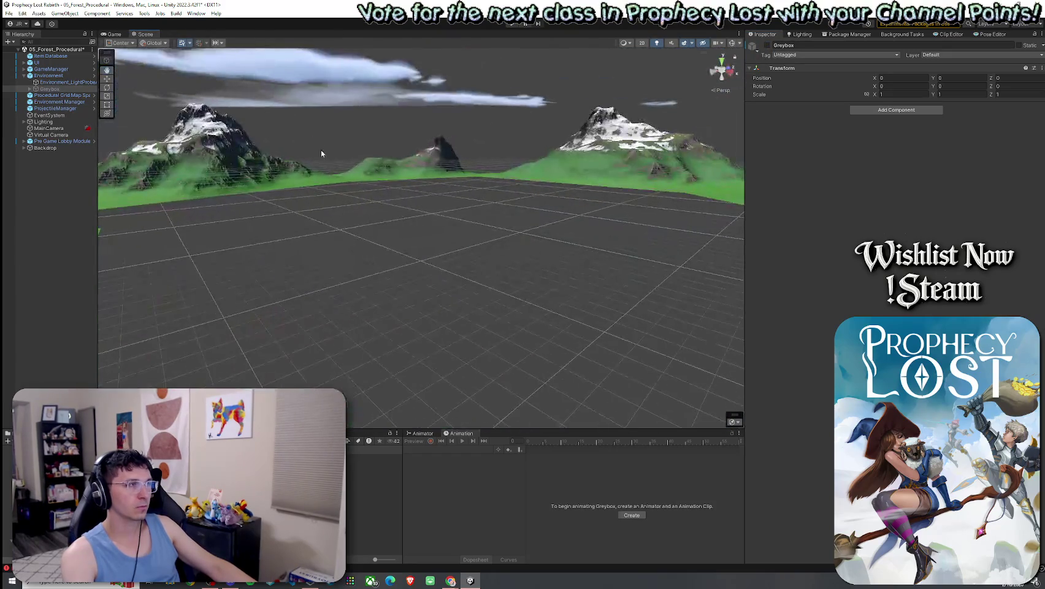
click(73, 83)
click(768, 46)
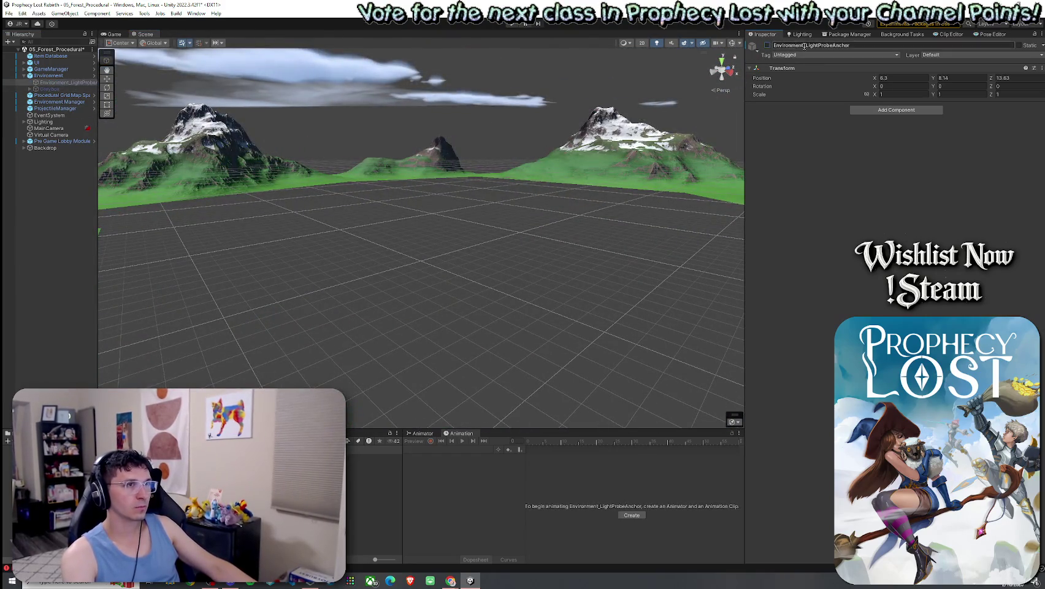
click(800, 33)
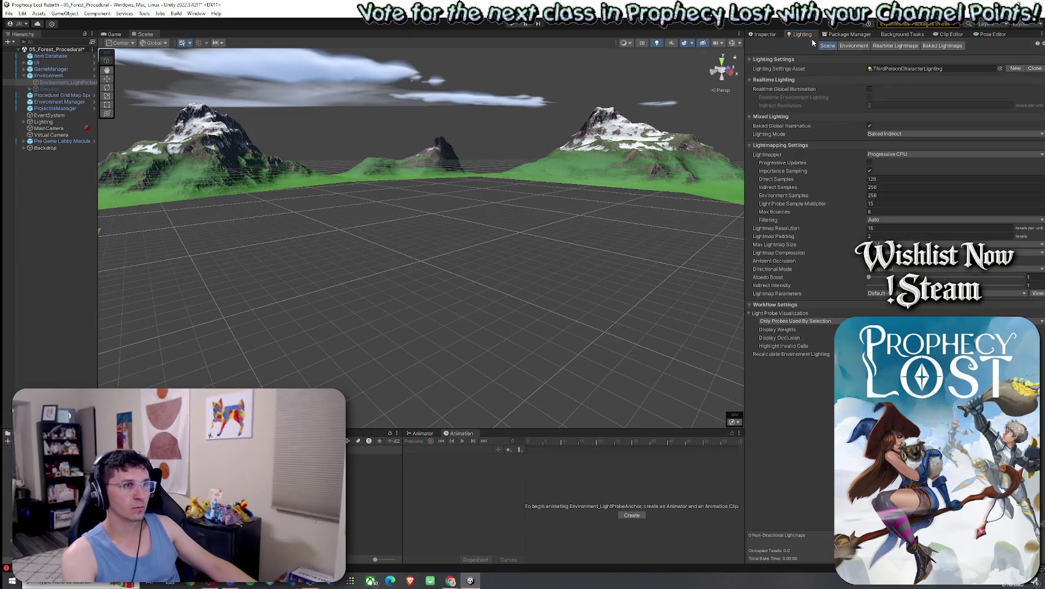
Step: Enable fog in the Lighting Environment settings with a density of 0.0007
click(852, 47)
click(869, 189)
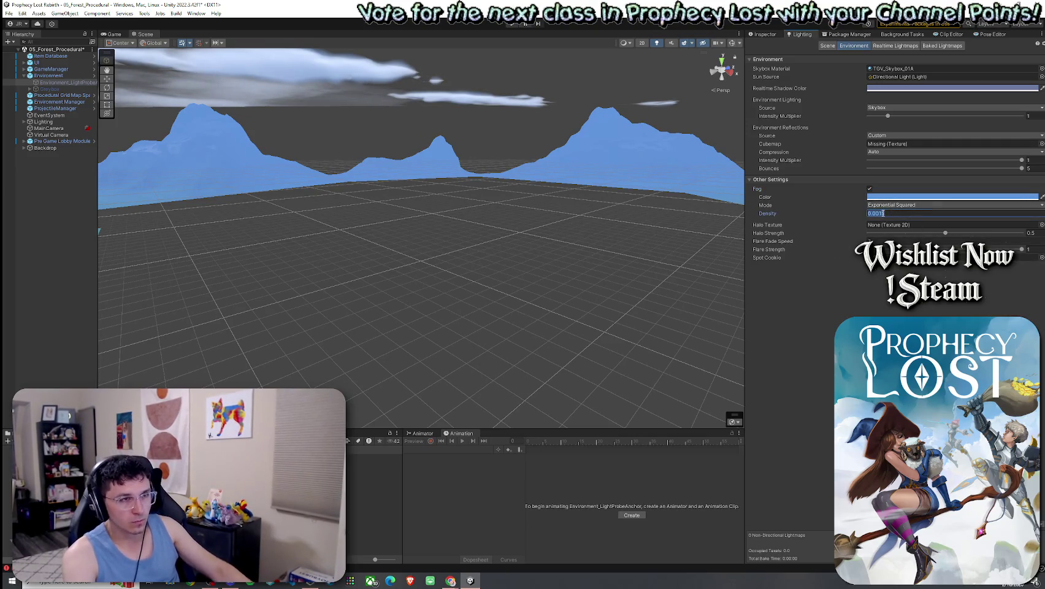
text(0.0005)
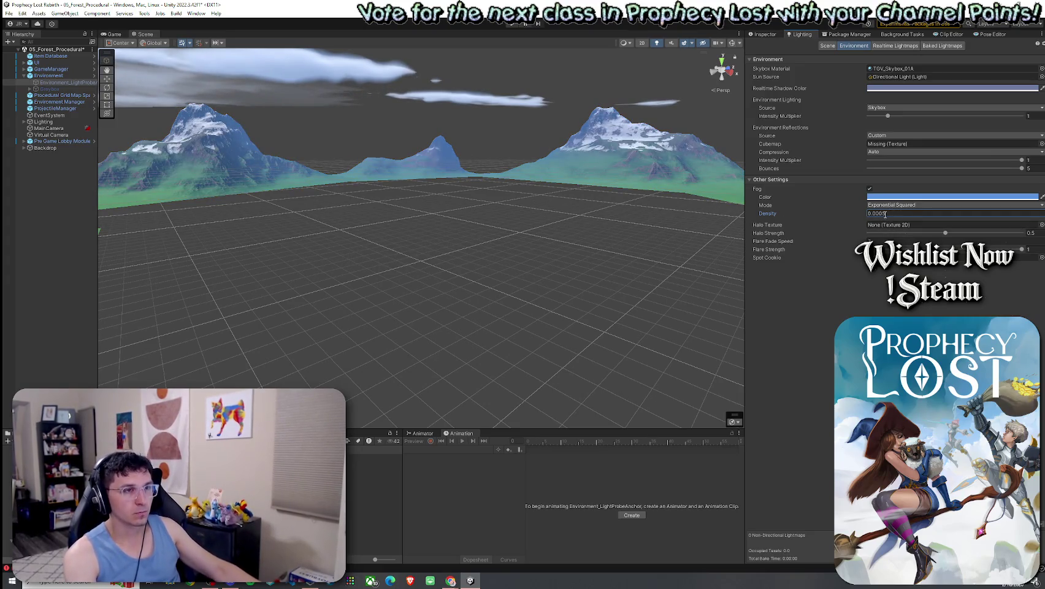
key(BackSpace)
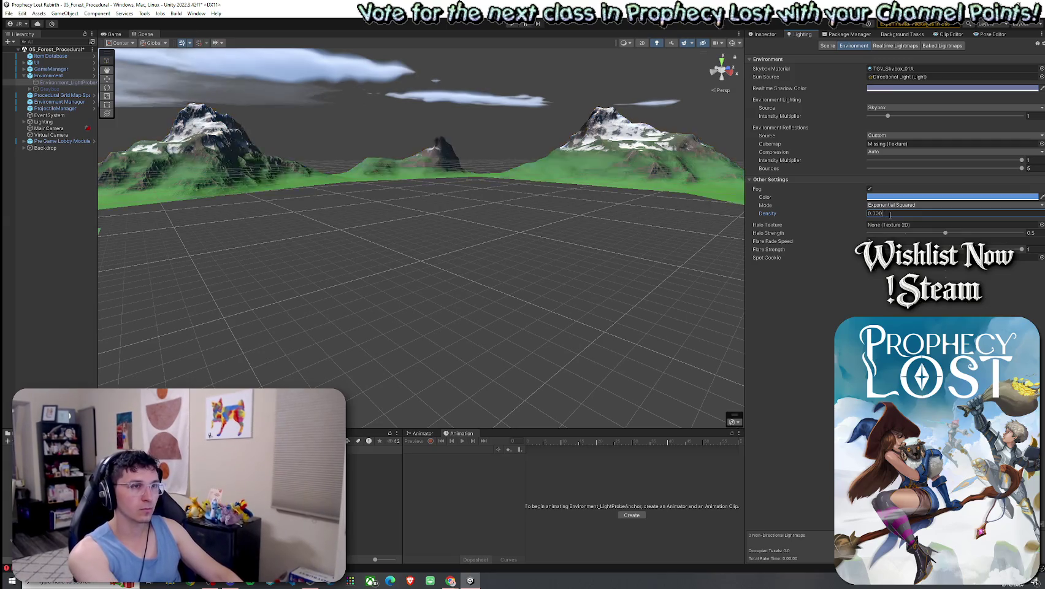
text(75)
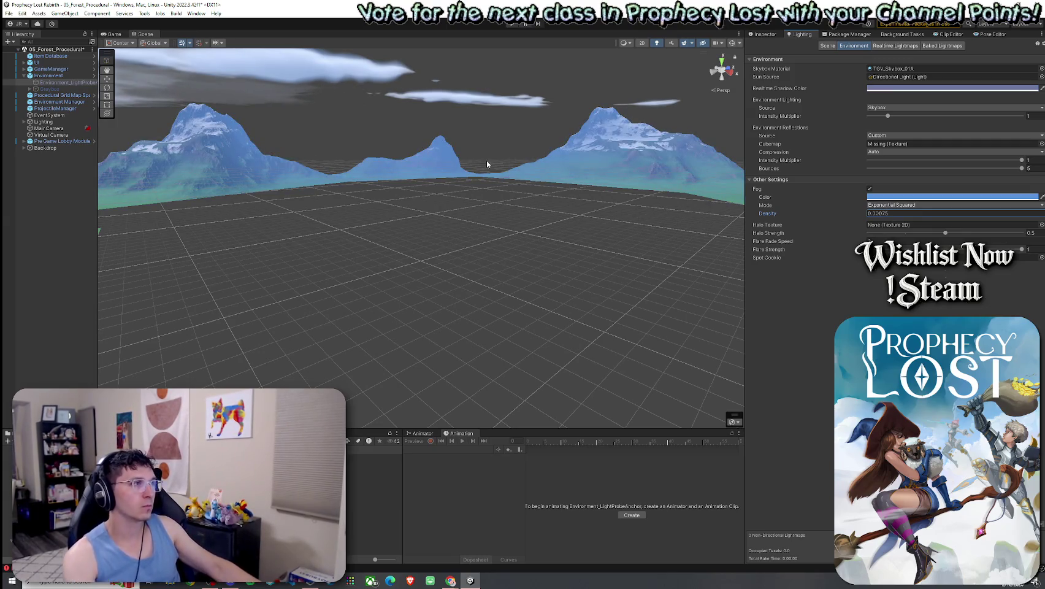
Step: Save the scene and enter Play mode
click(22, 13)
click(37, 54)
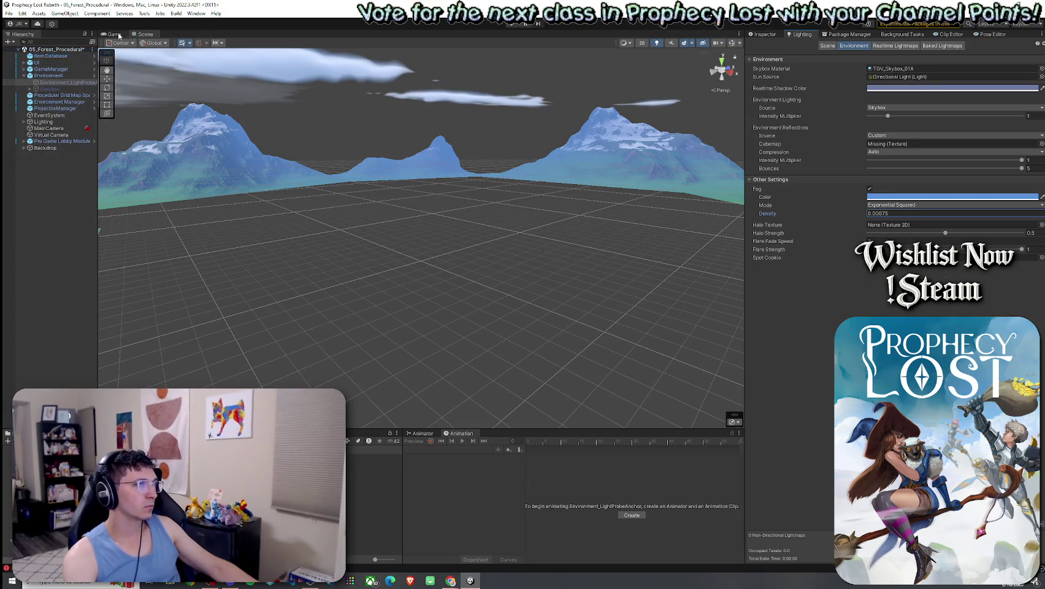
key(ctrl+p)
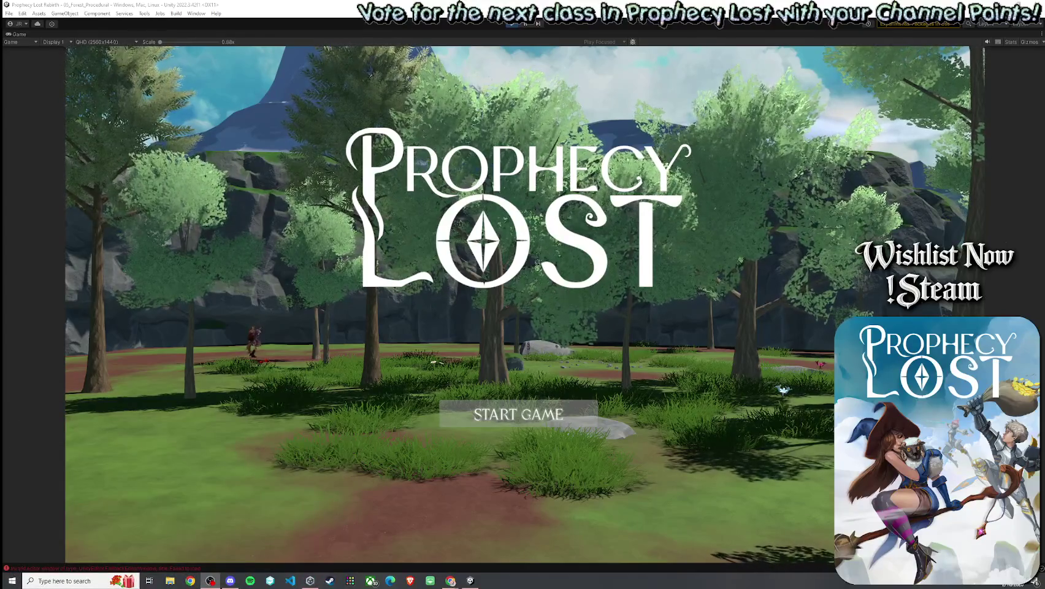
Step: Start a new game session, open the inventory, and return to the normal editor layout
click(519, 414)
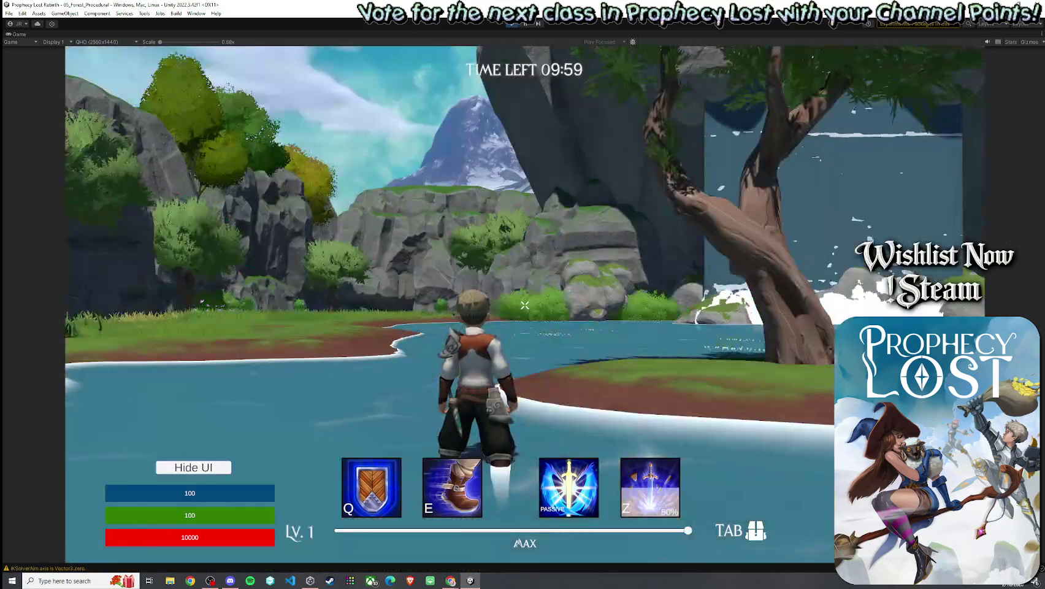
key(Tab)
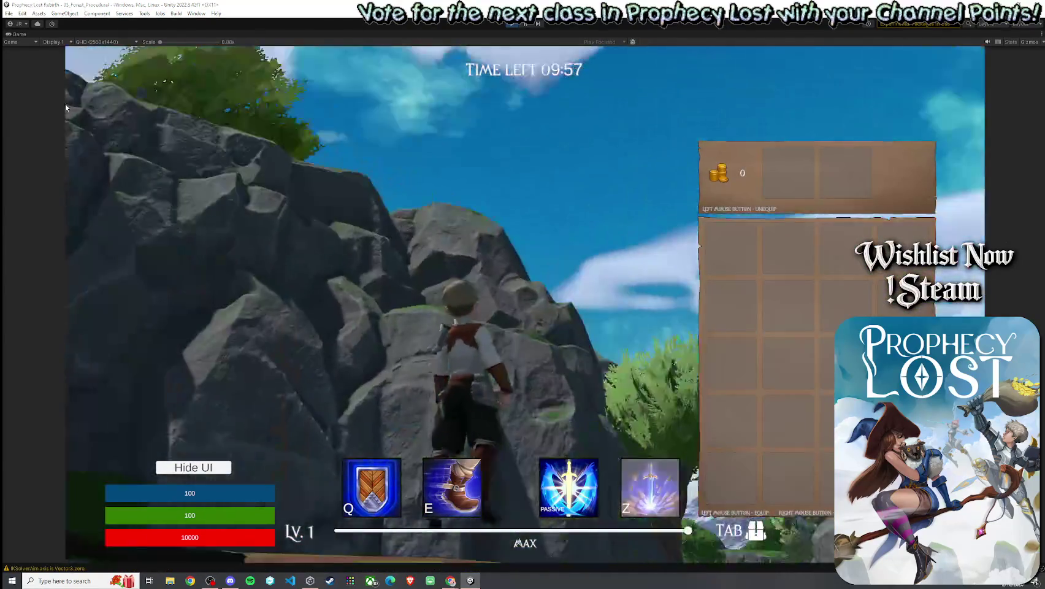
key(super)
click(29, 37)
key(shift+space)
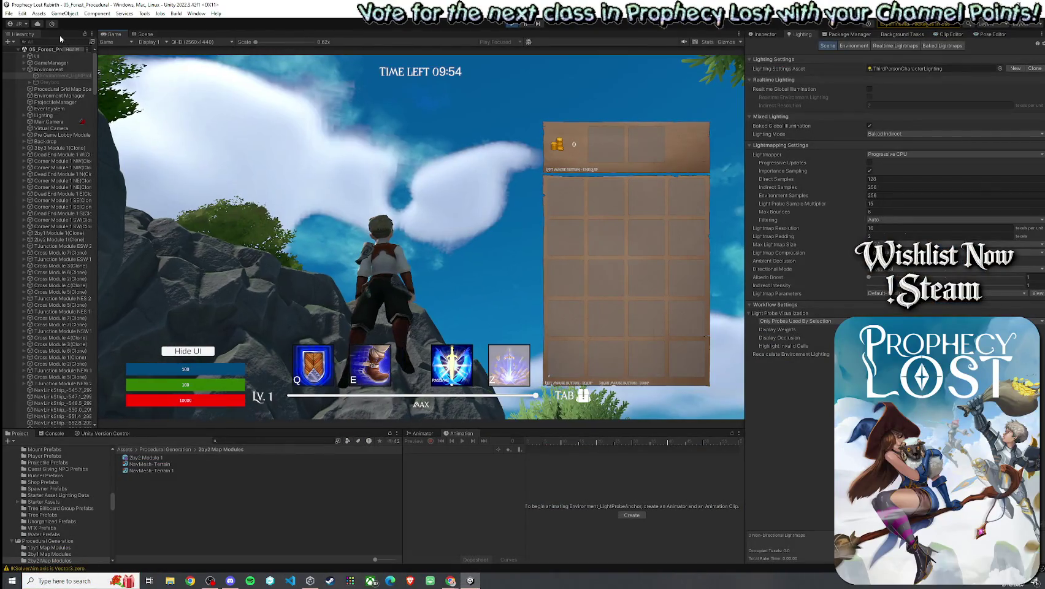
Step: Filter the Hierarchy to 'Player', select Player(Clone), and review its Movement Setup values in the Inspector
click(47, 41)
text(Player)
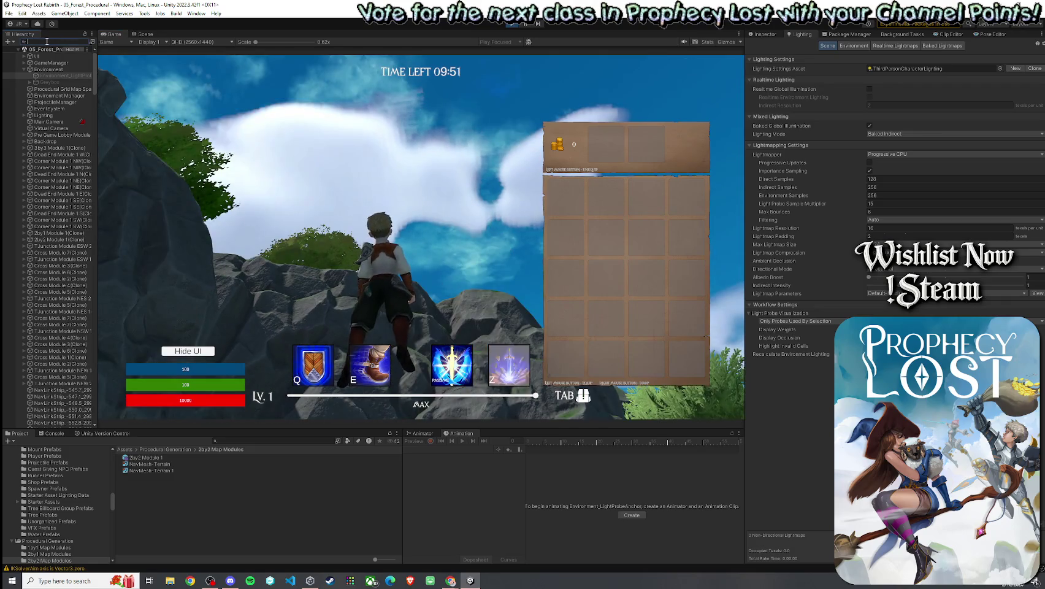
click(44, 69)
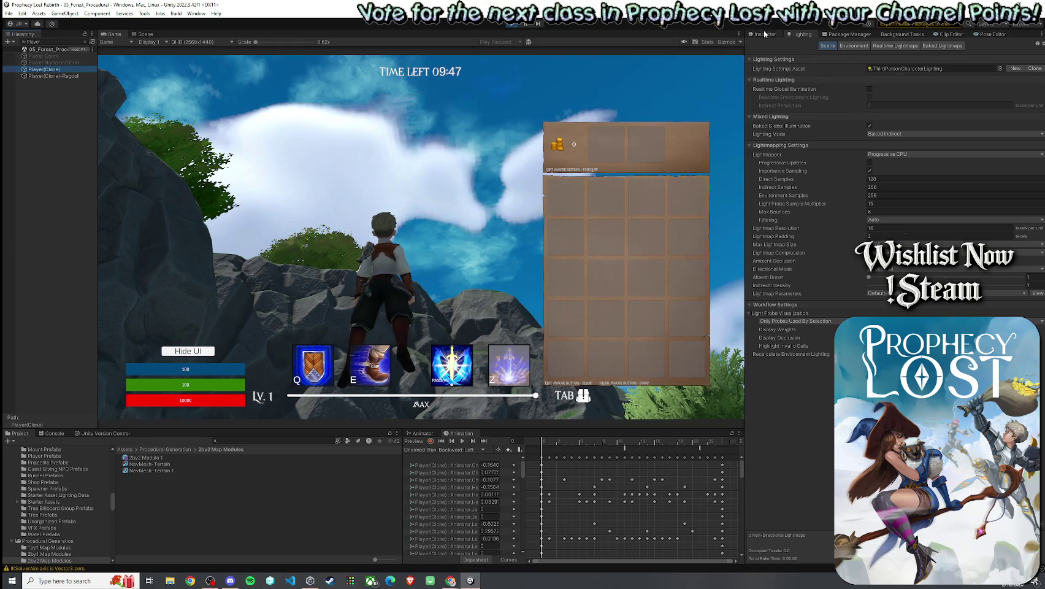
key(ctrl+3)
scroll(896, 295, down, 8)
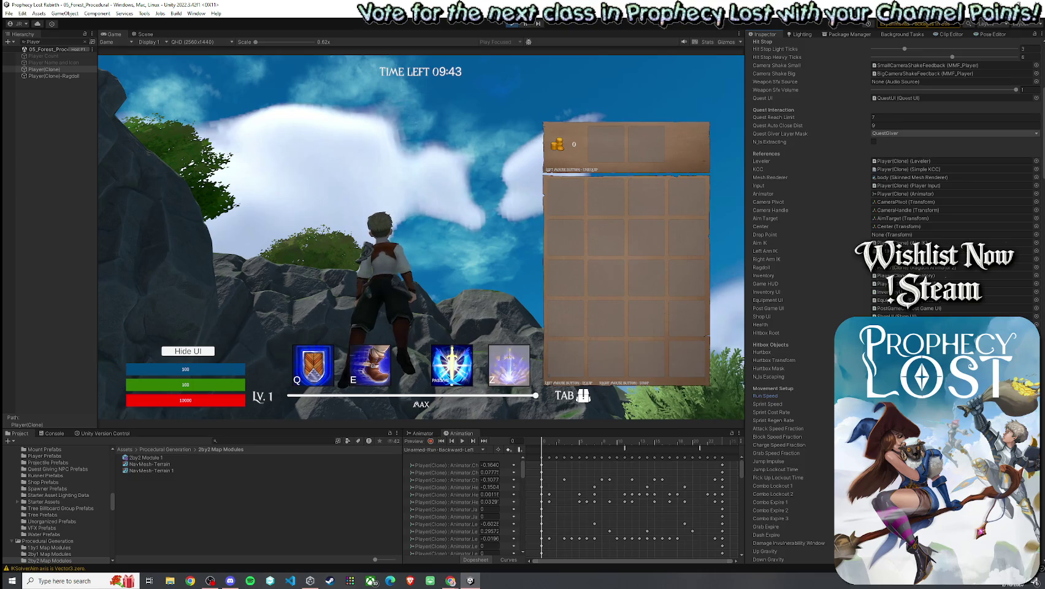
scroll(893, 246, down, 4)
click(769, 351)
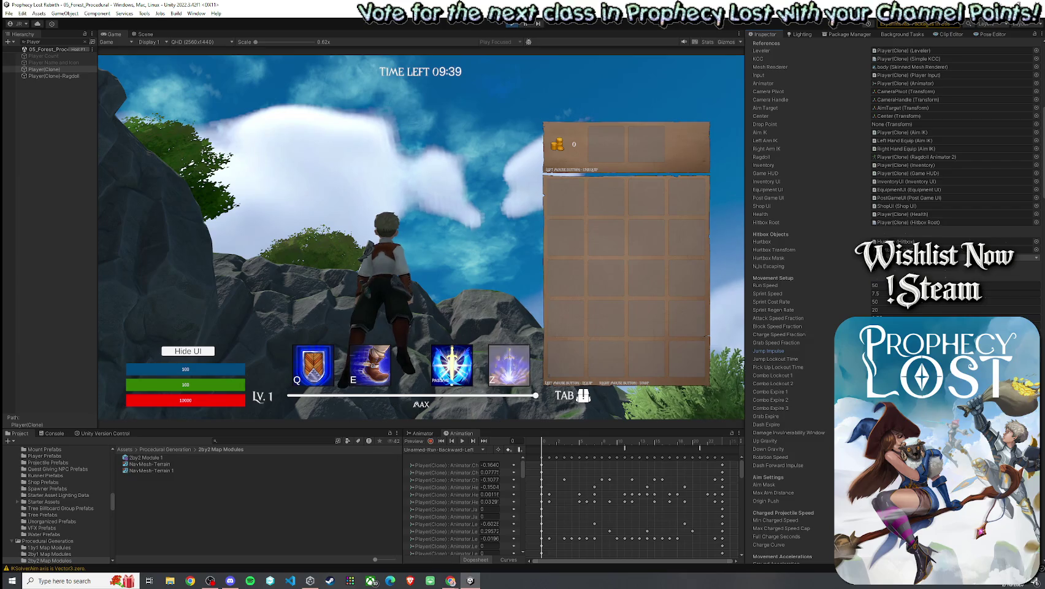
double_click(112, 32)
Step: Run the faster hero across water, cliffs, rock walls and valleys toward the forest under the new fog
key(w)
key(w)
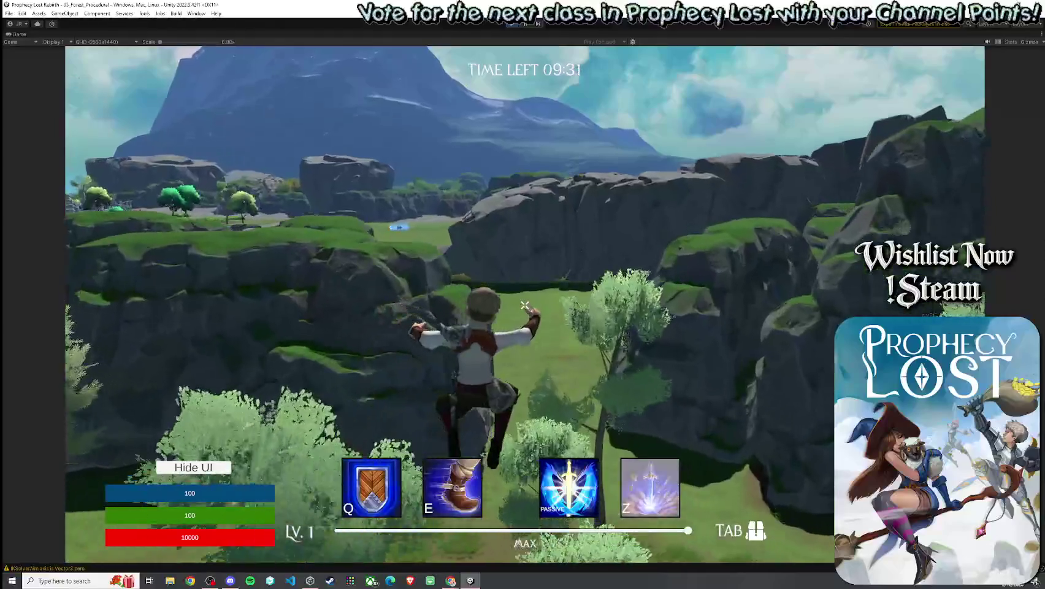
key(w)
key(w)
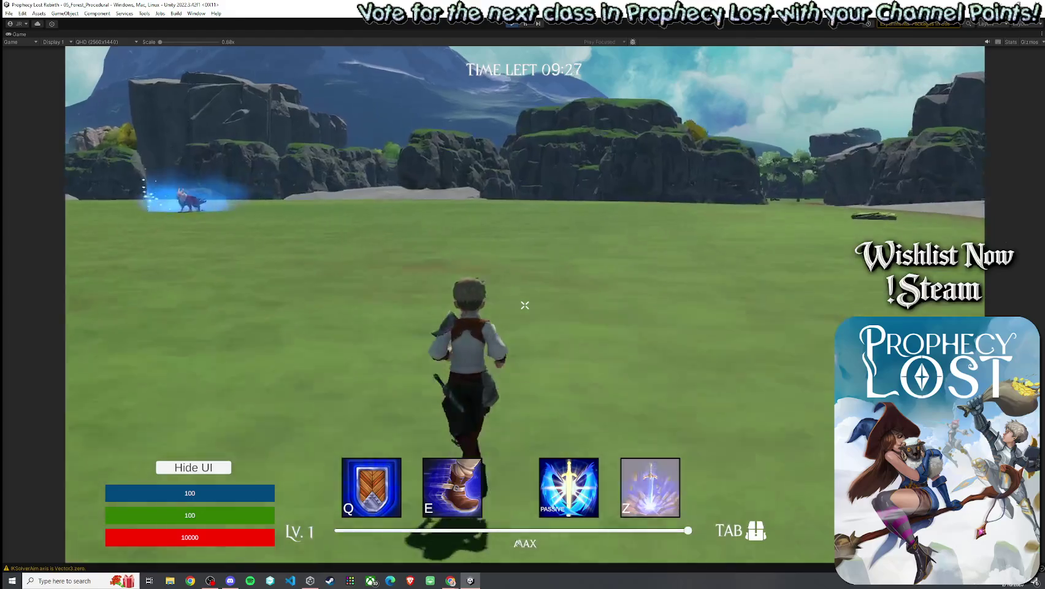
key(w)
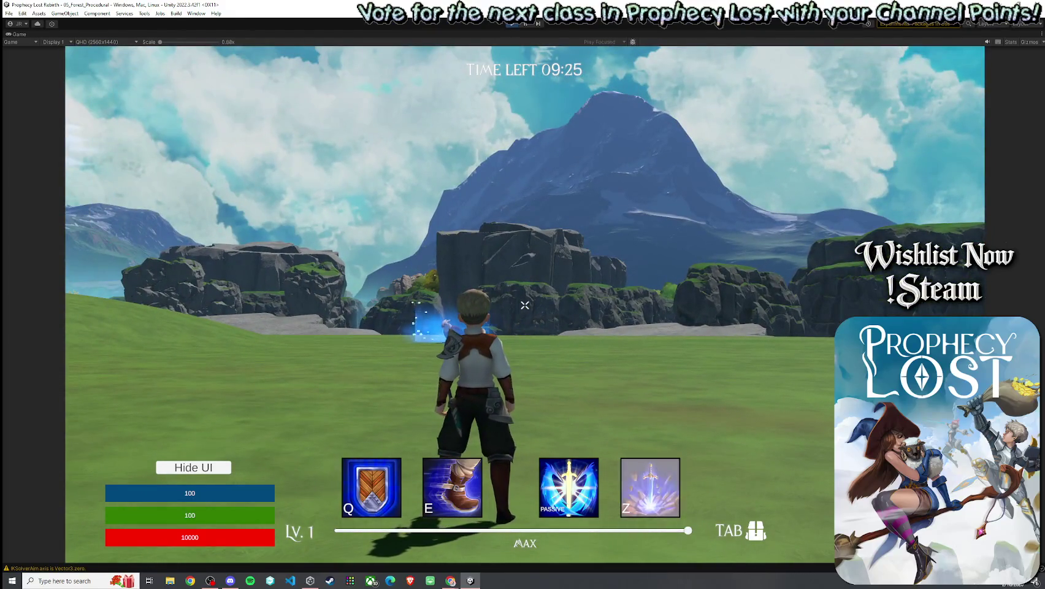
key(w)
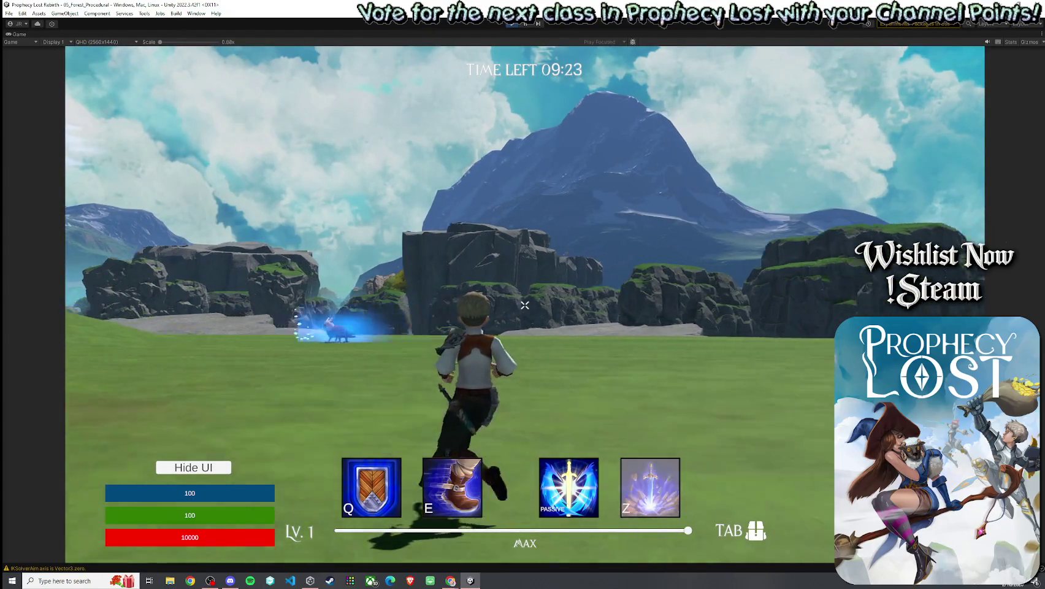
key(w)
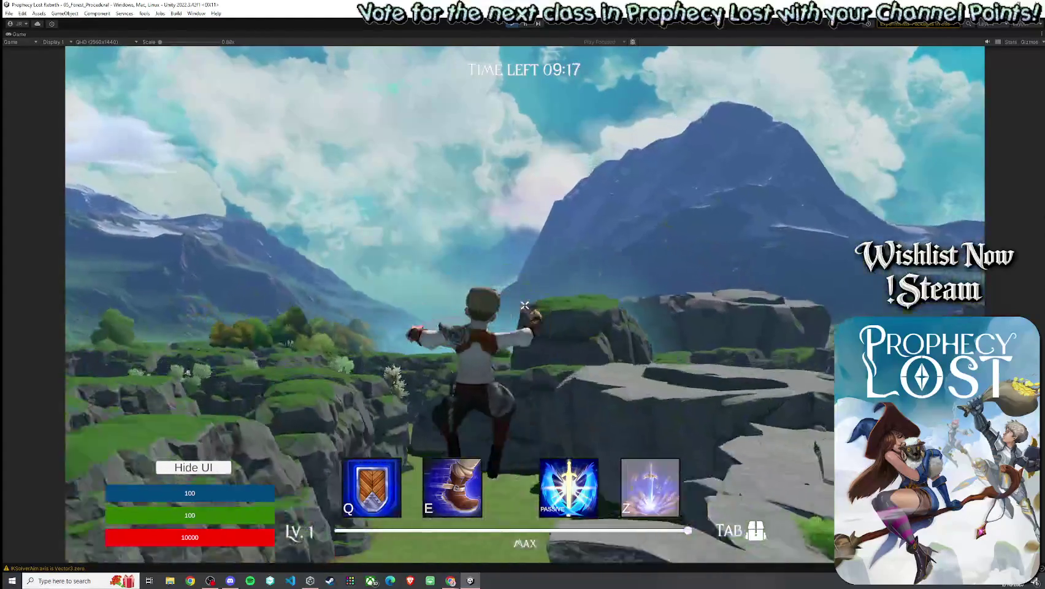
key(w)
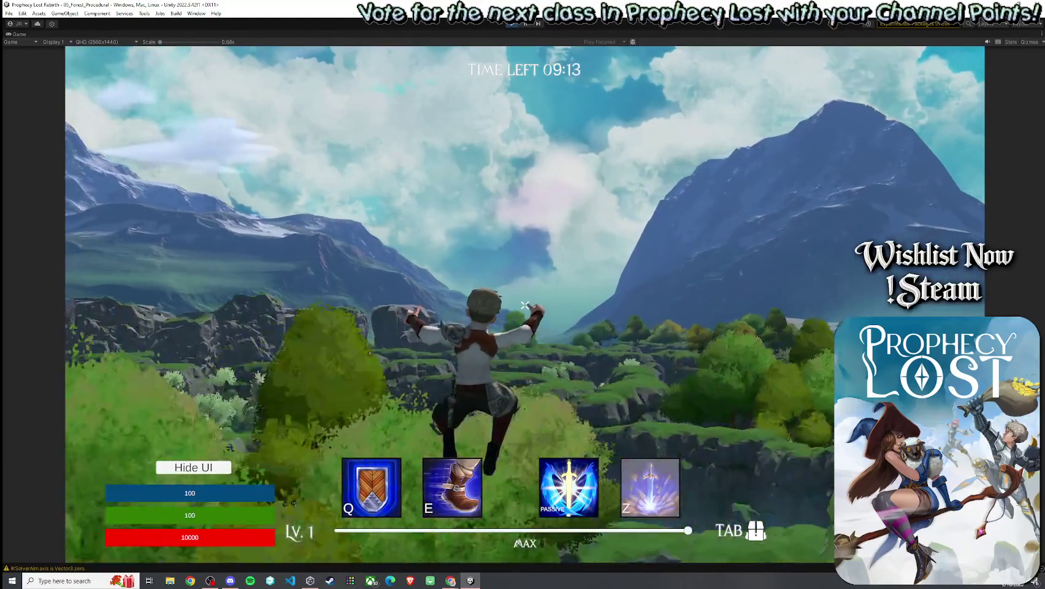
key(w)
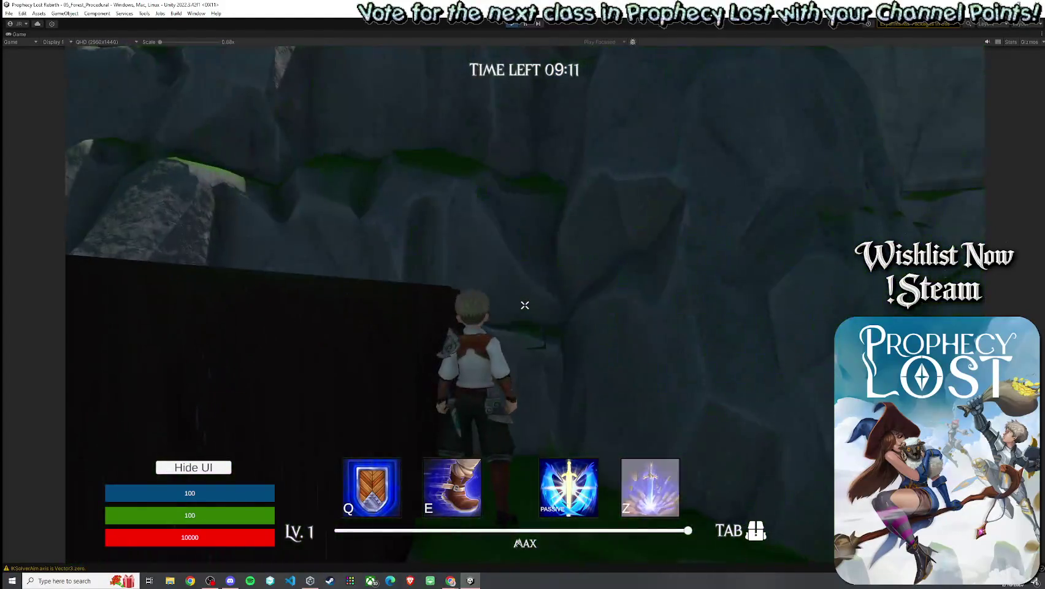
key(w)
key(w)
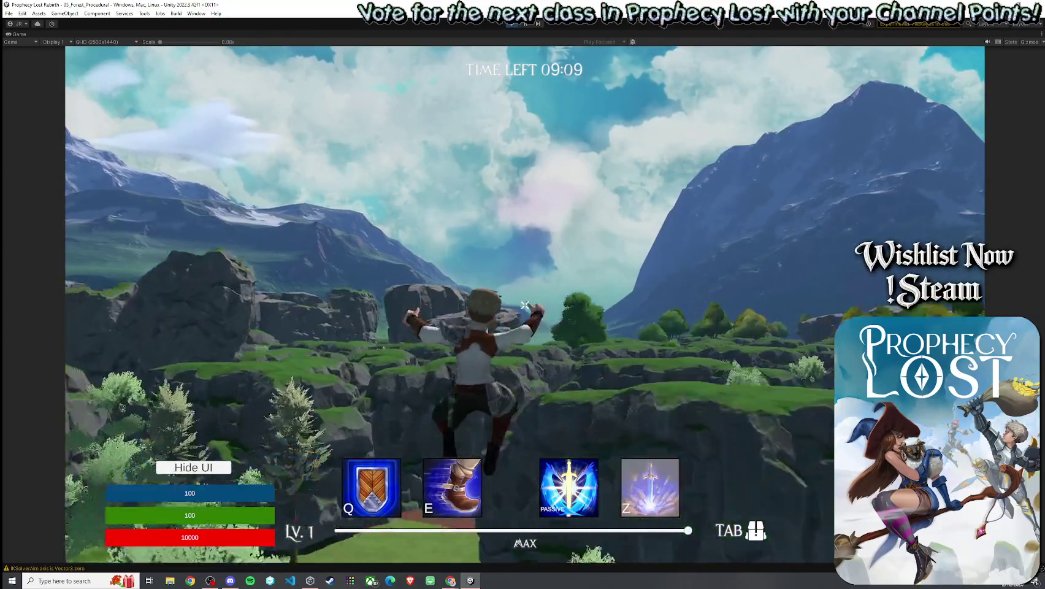
key(w)
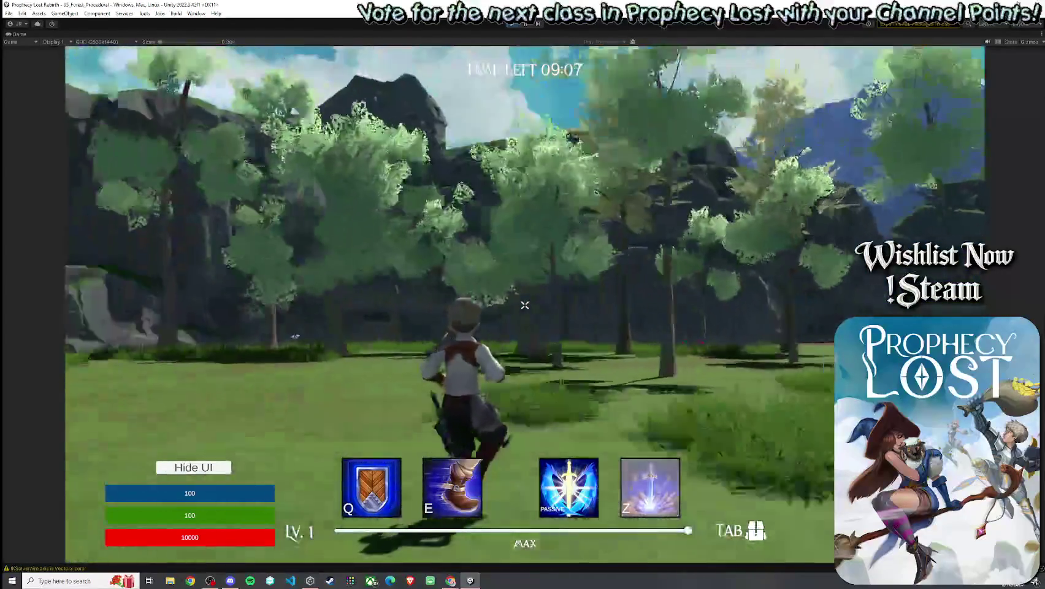
key(w)
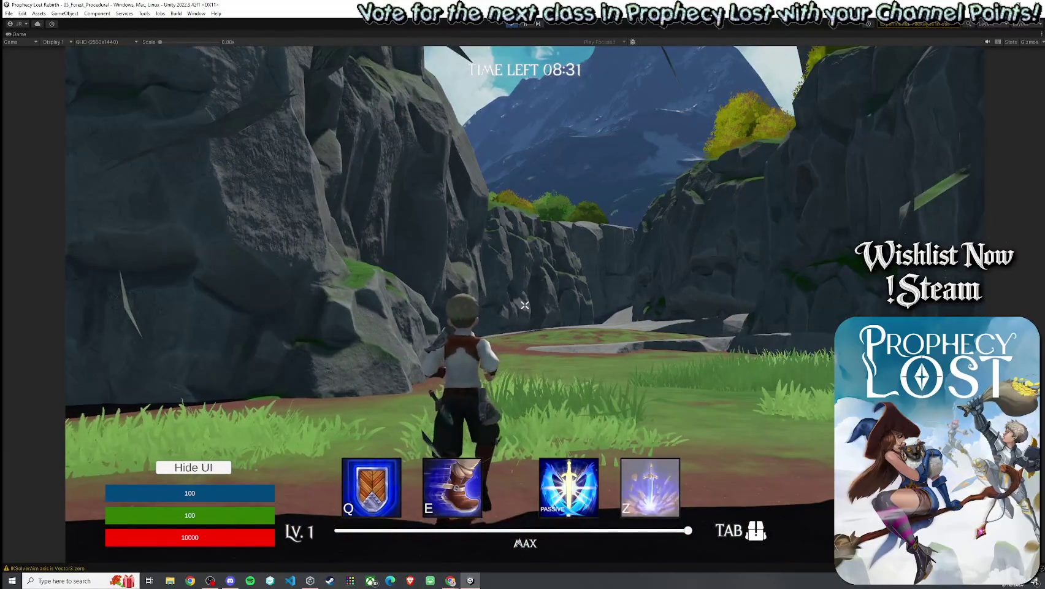
Step: Run the hero over the rock wall and past the tree into the open clearing
key(w)
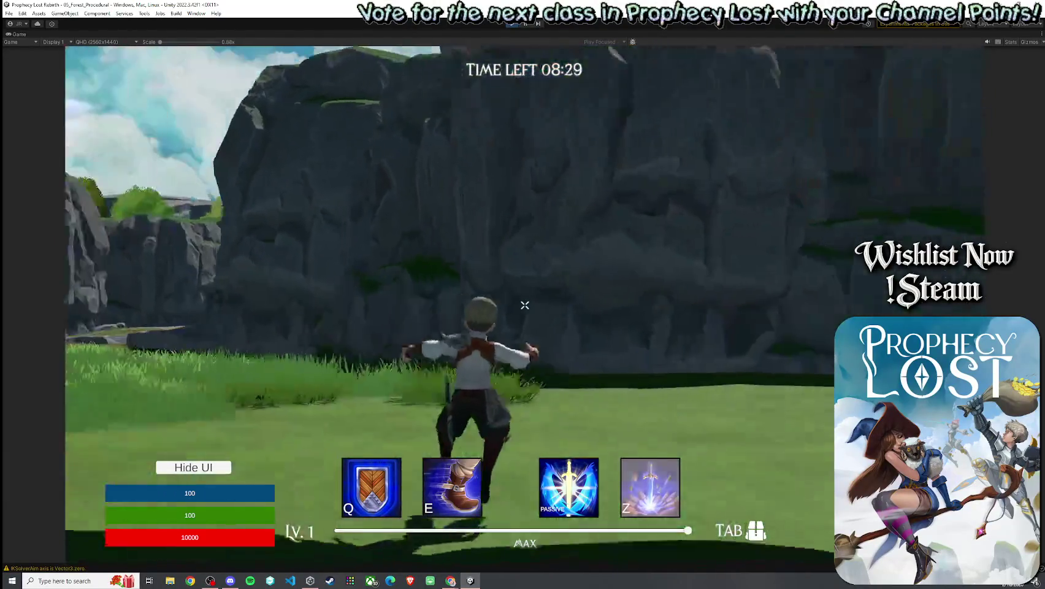
key(w)
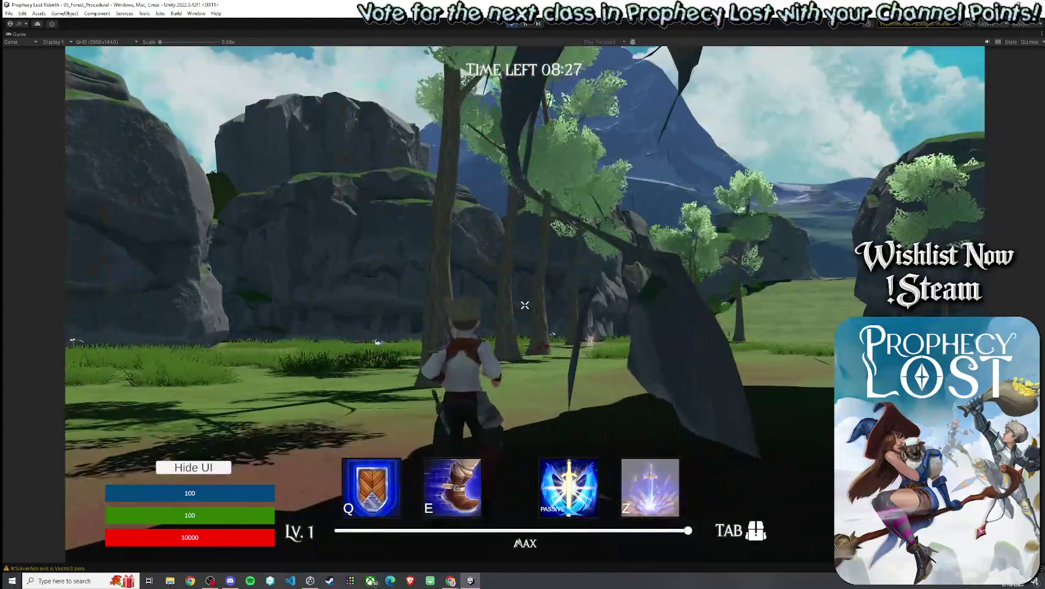
key(w)
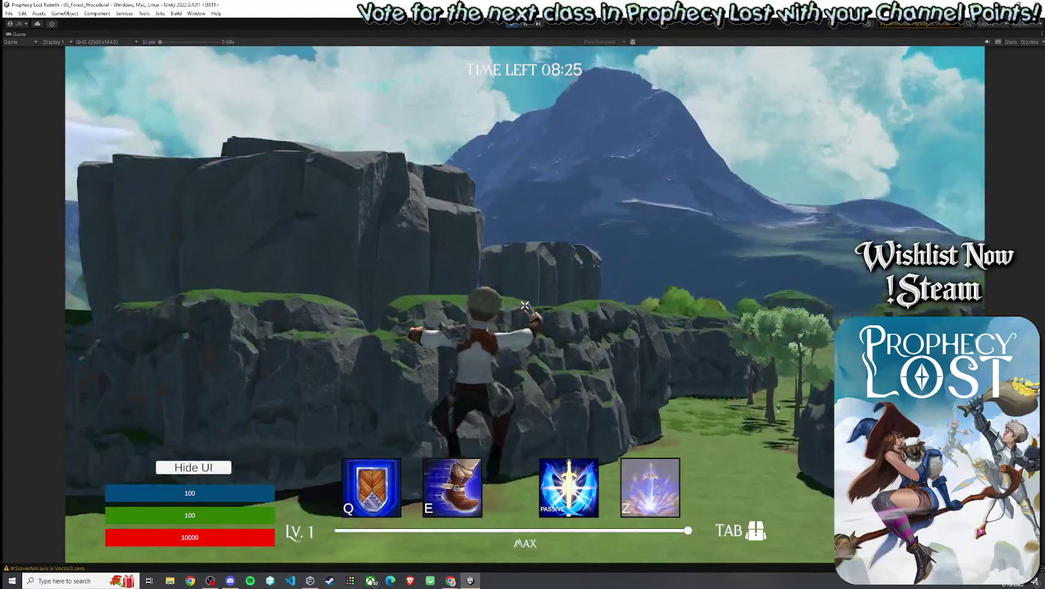
key(w)
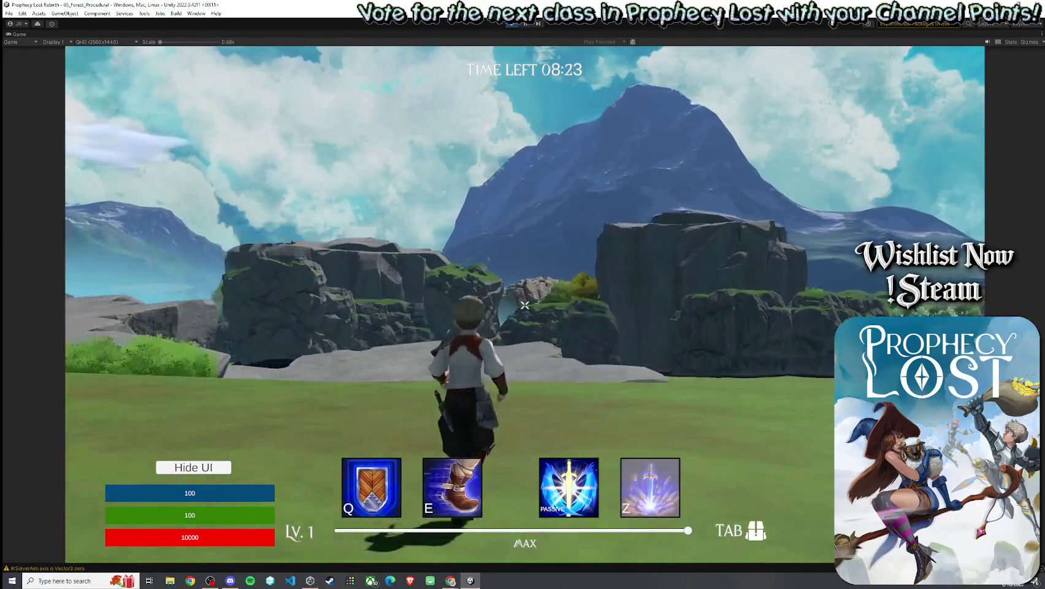
key(w)
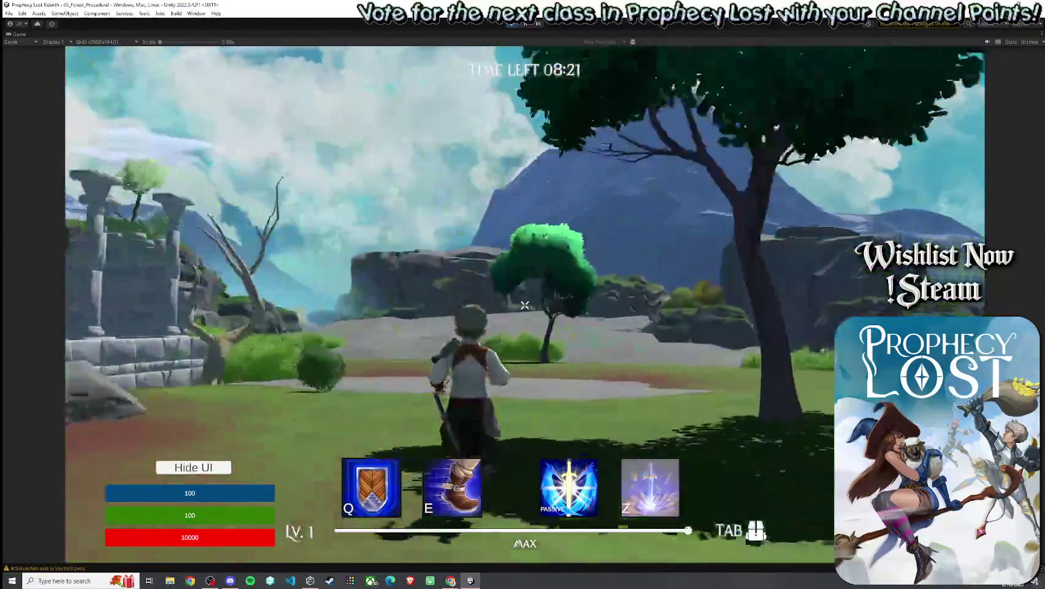
key(w)
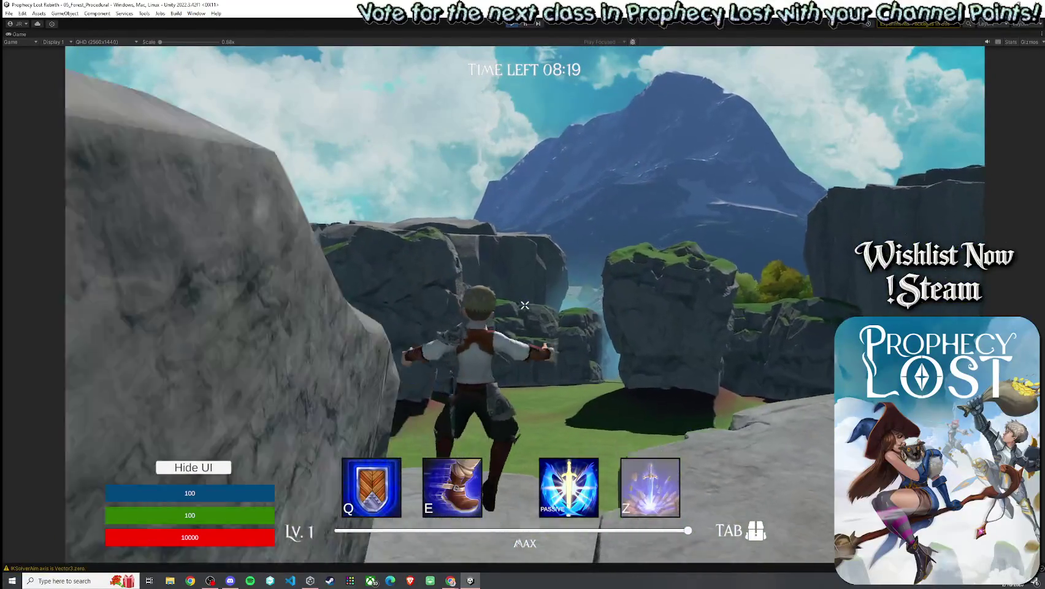
Step: Jump onto the rock ledge, run through the stone pillar ruins, then drop back down
key(w)
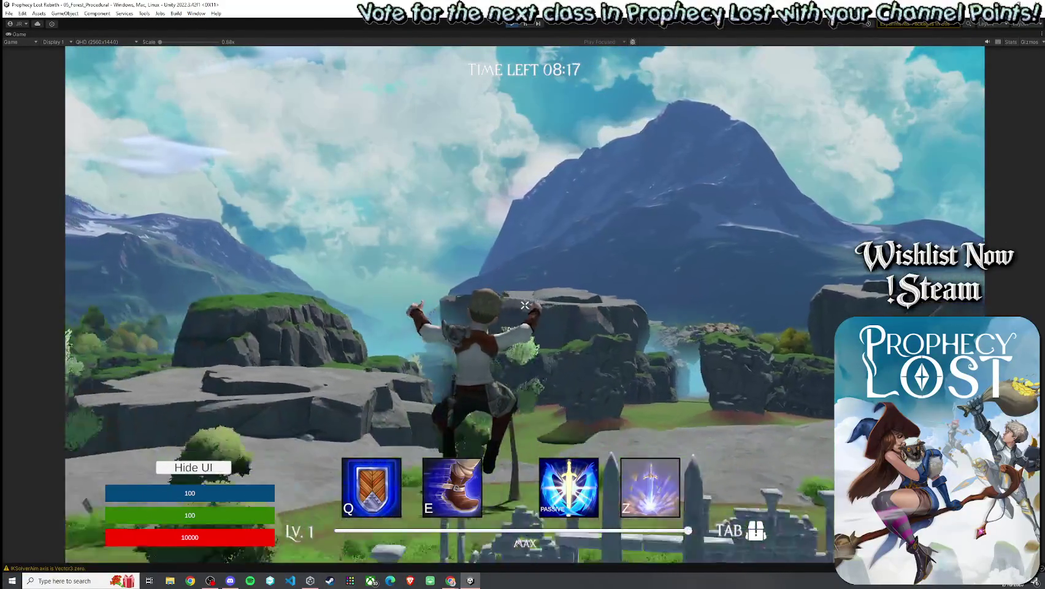
key(w)
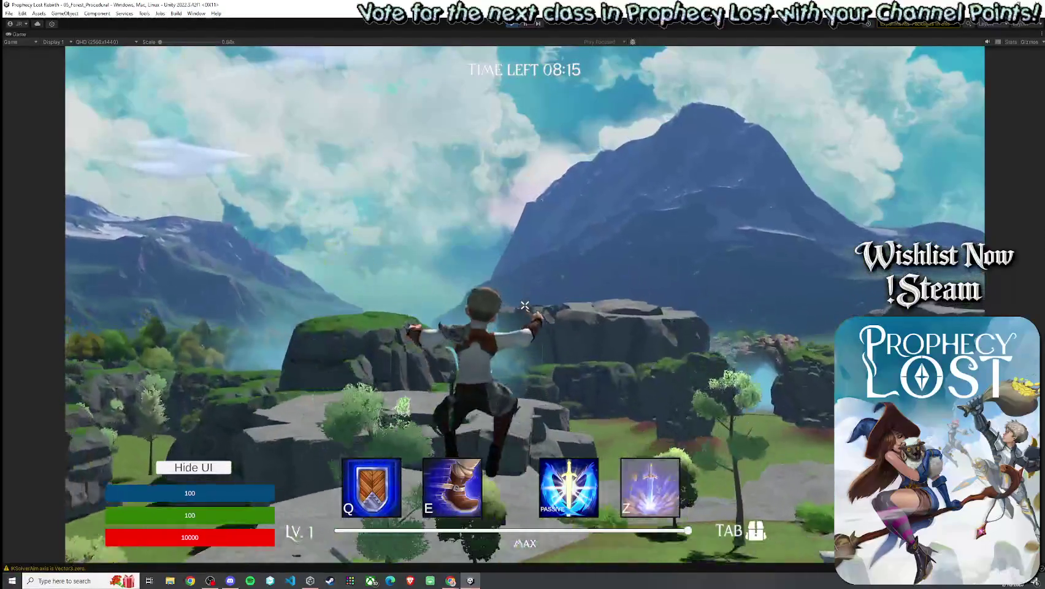
key(w)
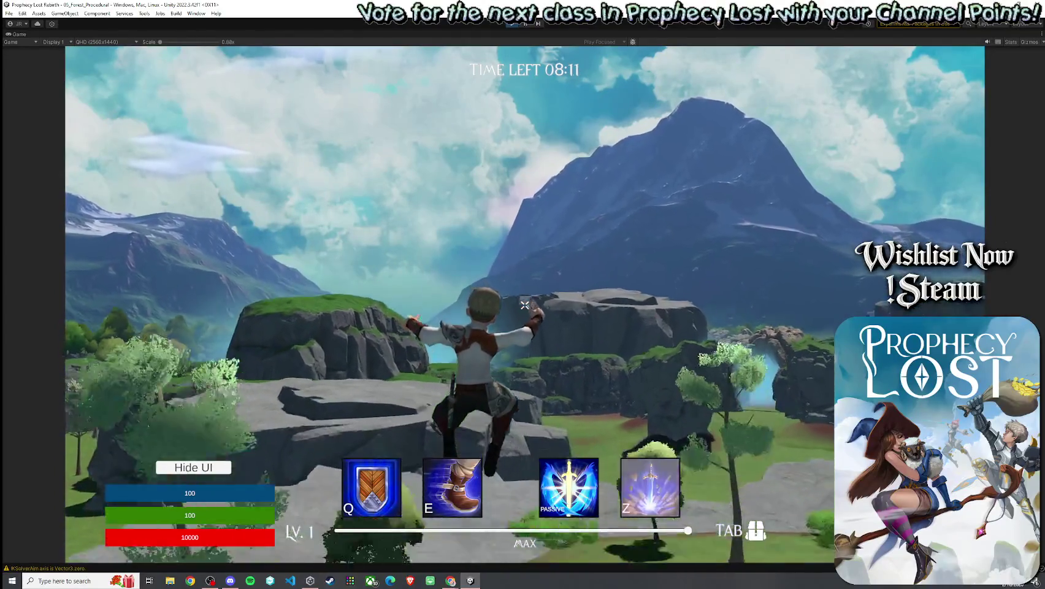
key(w)
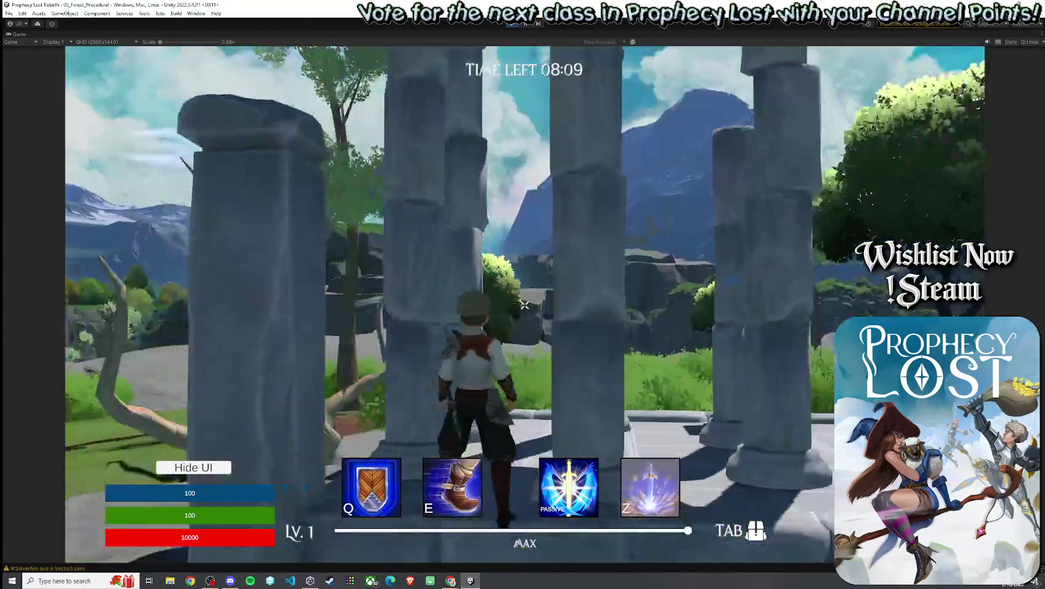
key(w)
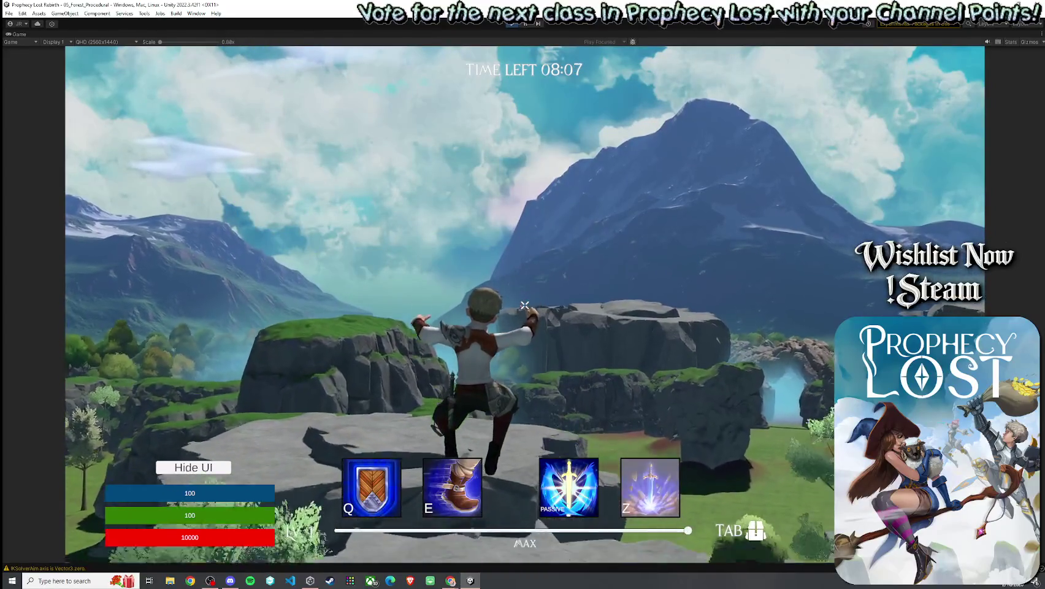
key(s)
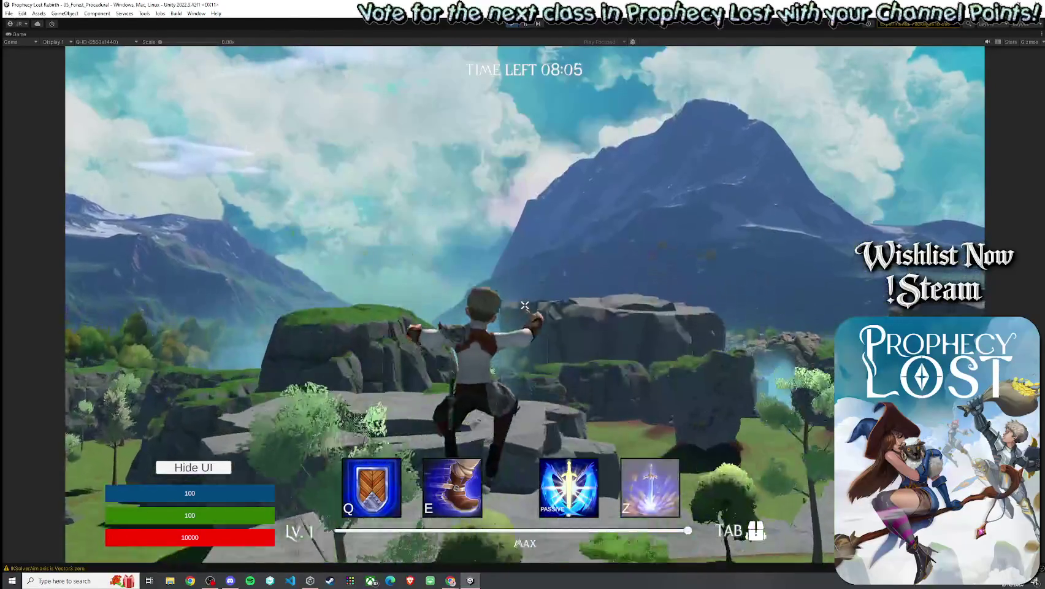
Step: Run toward the rocky cliff and jump off the ledge toward the mountain vista
key(w)
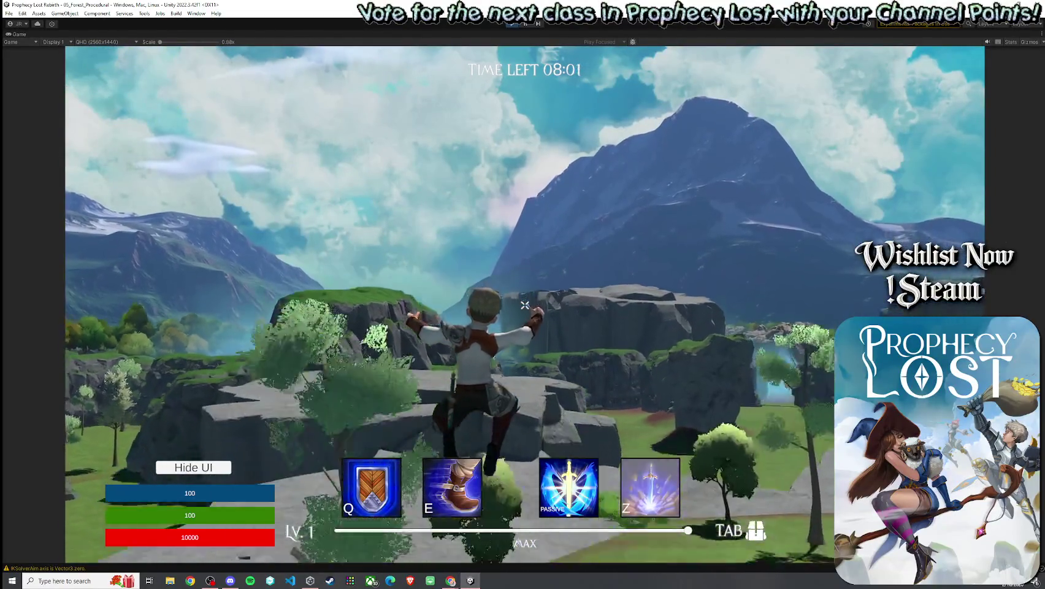
key(w)
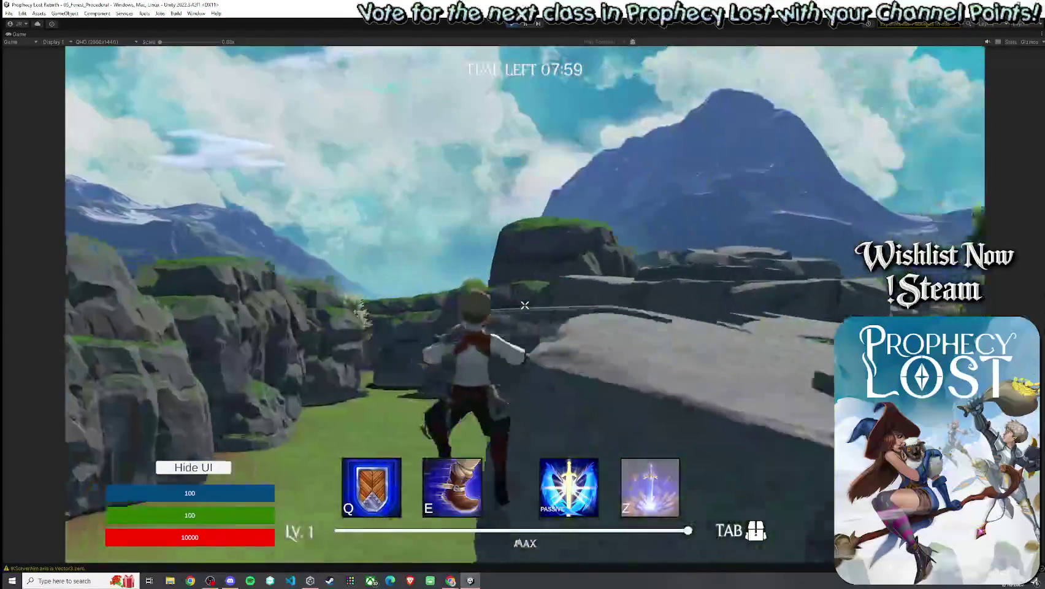
key(w)
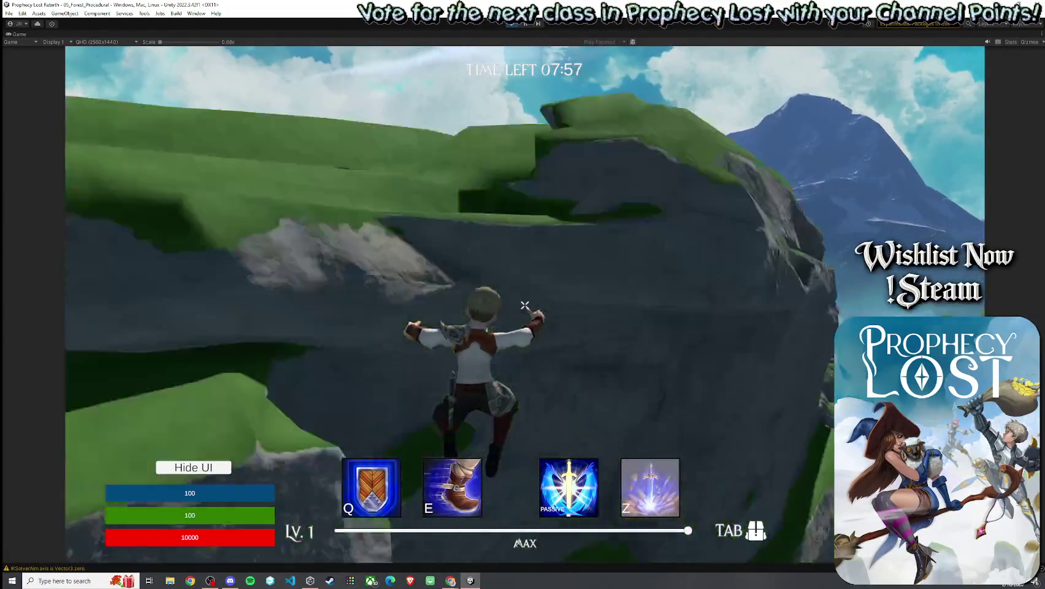
key(w)
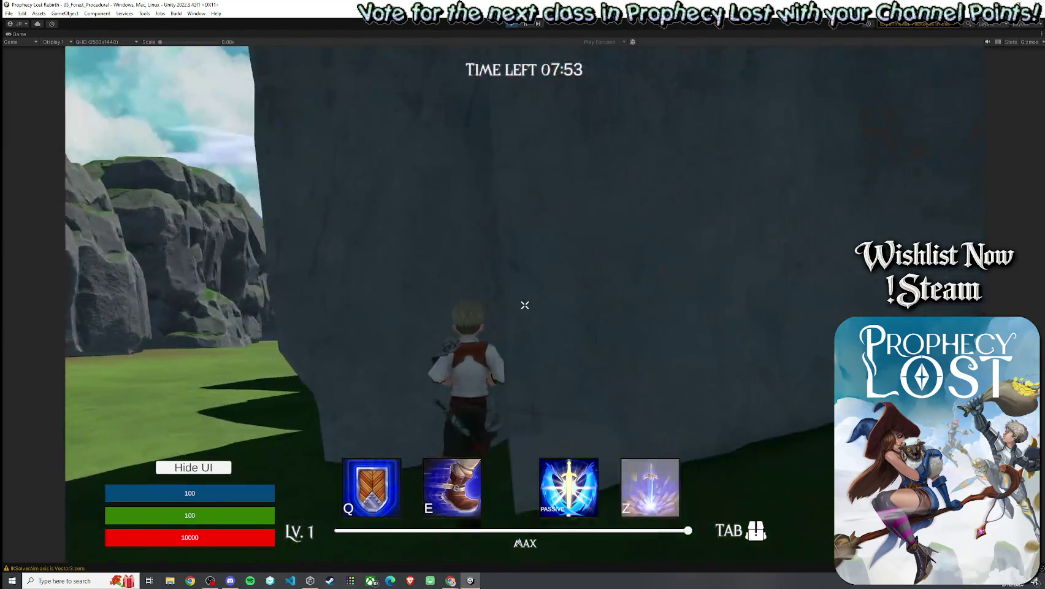
key(space)
key(w)
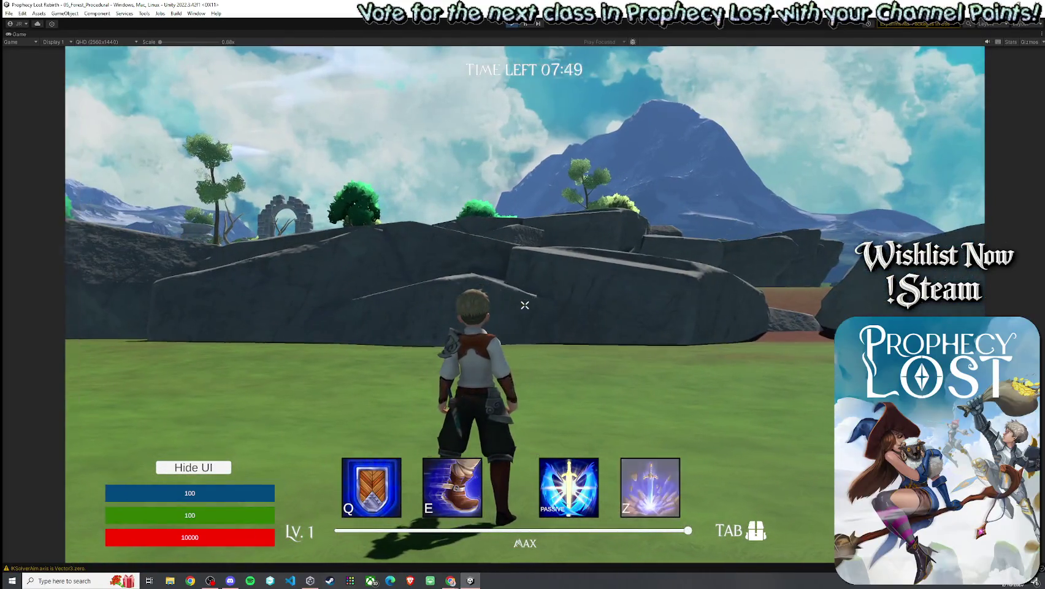
Step: Climb over the grey rock wall and drop into the flower-filled meadow facing the cliffs
mouse_move(524, 305)
key(w)
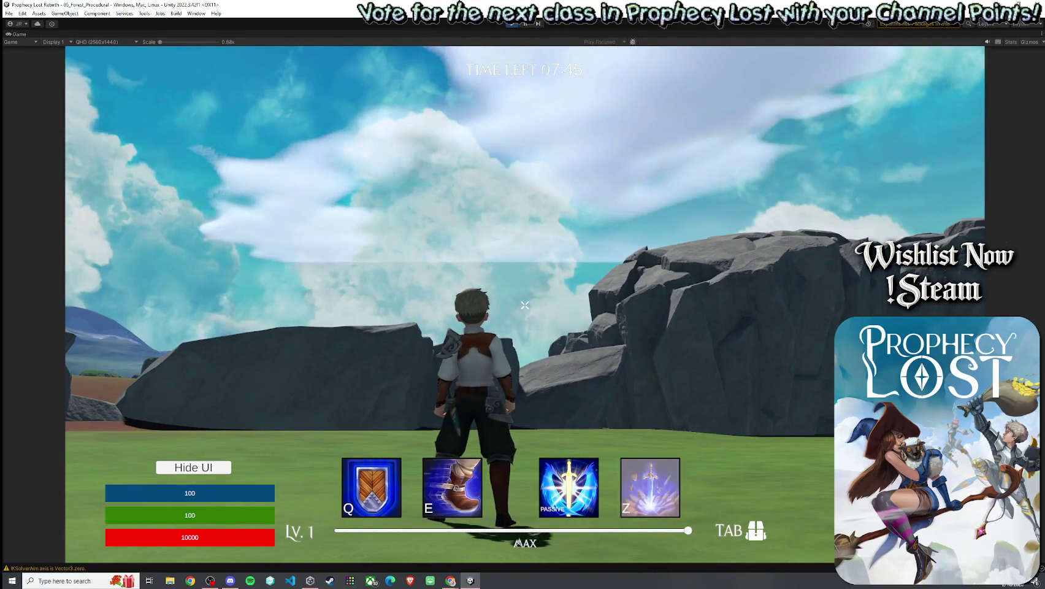
key(w)
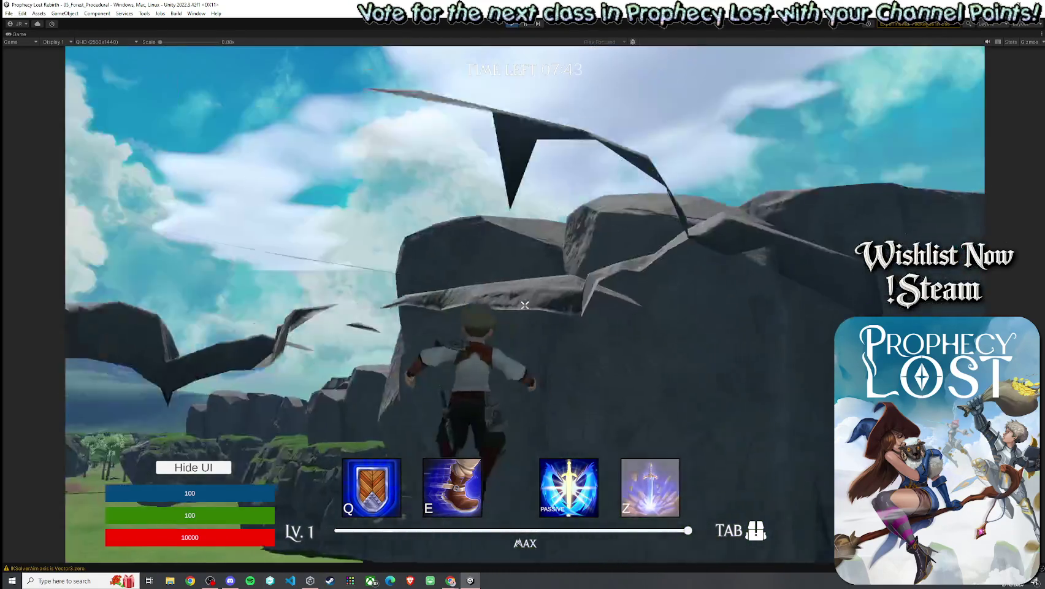
key(w)
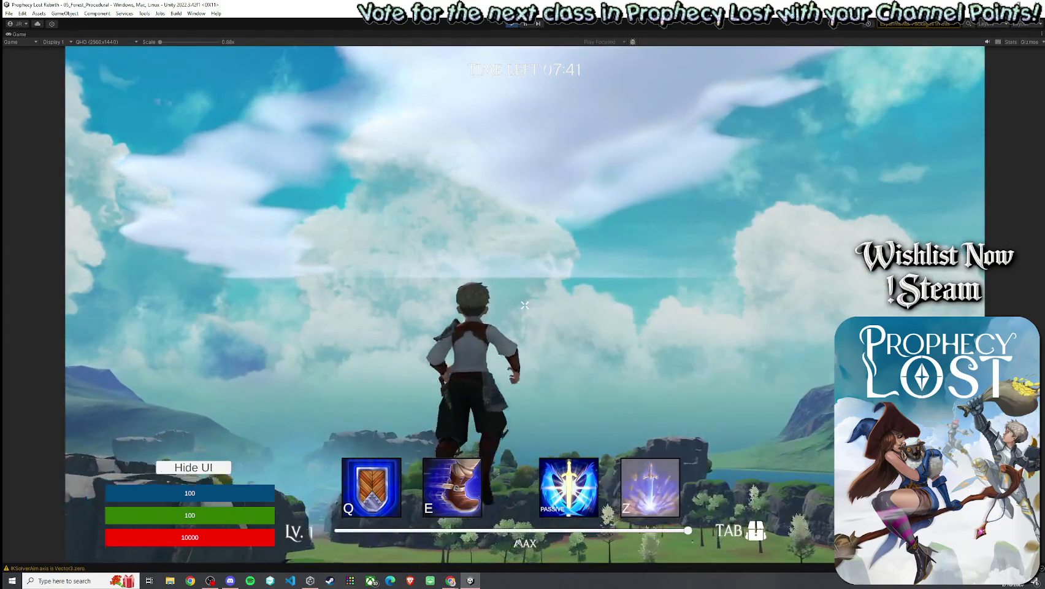
key(w)
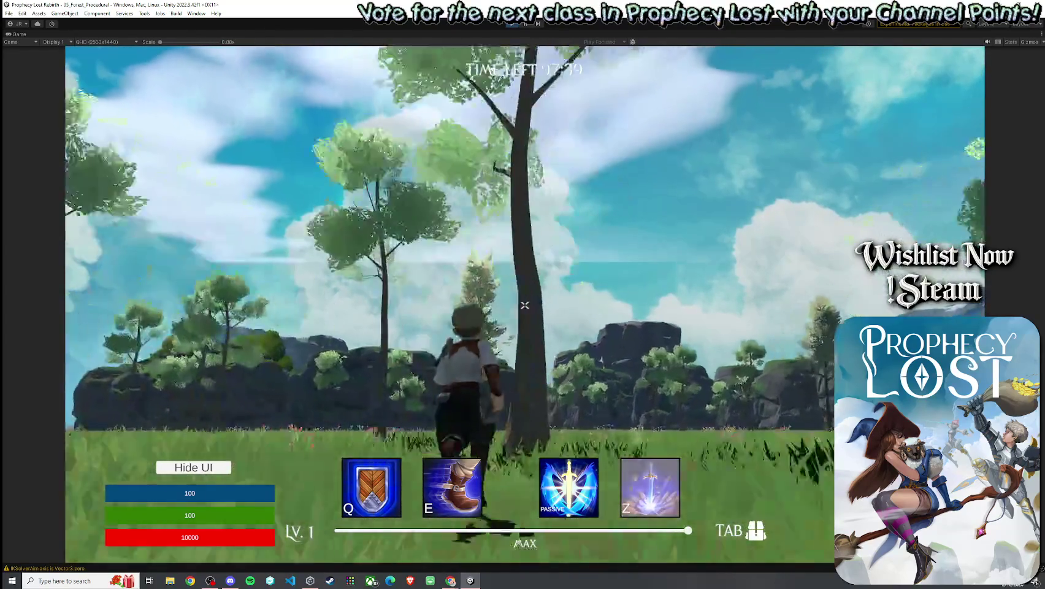
key(w)
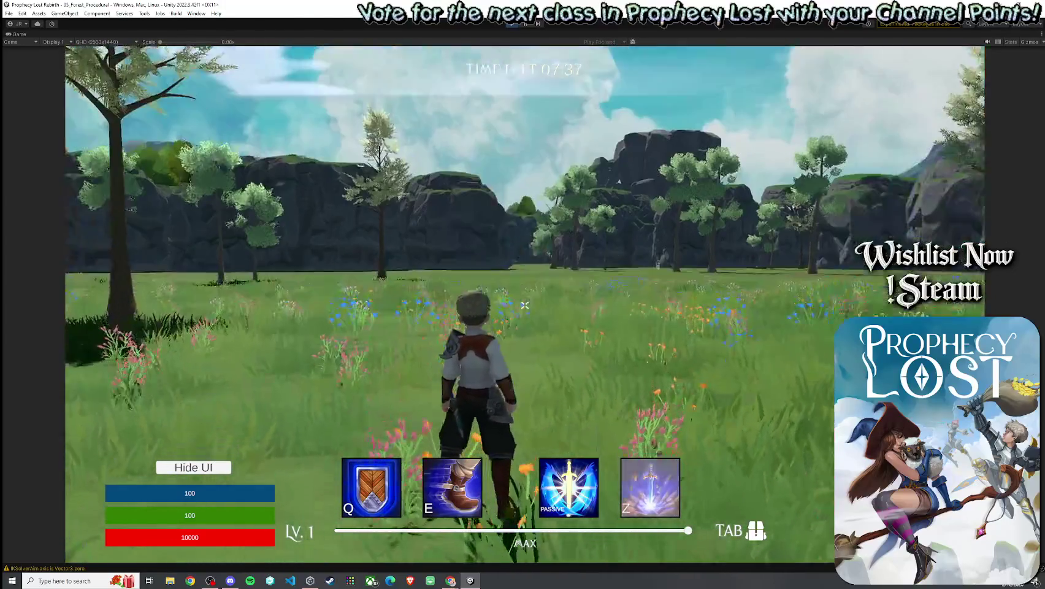
key(w)
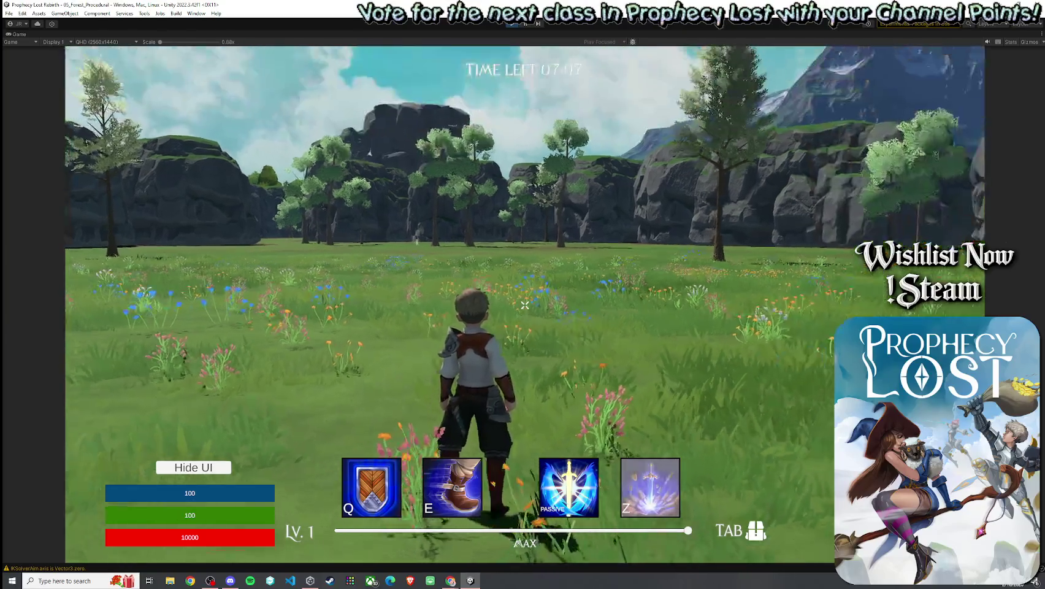
key(super)
key(super)
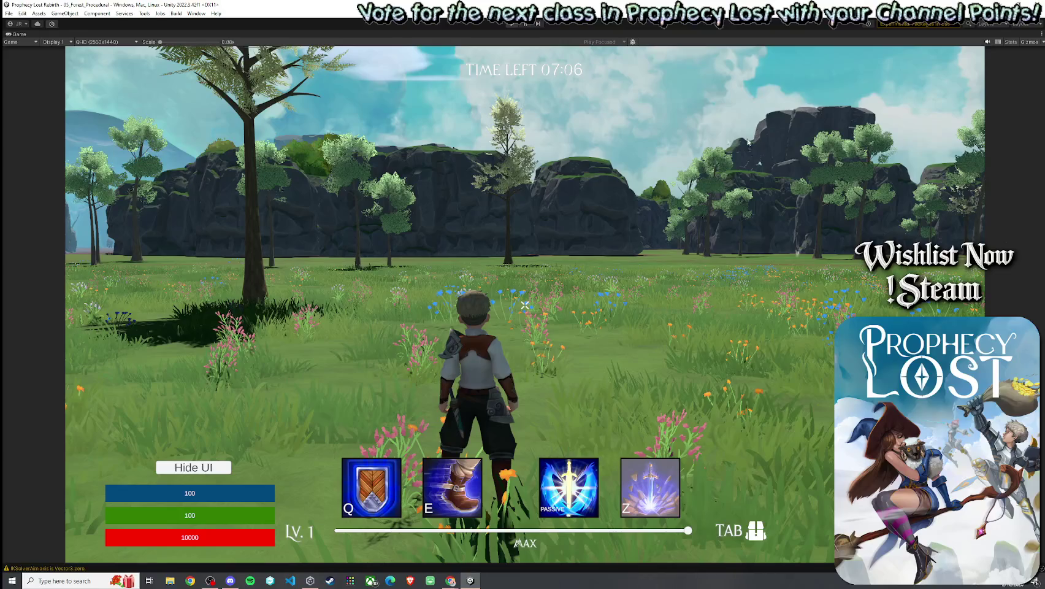
Step: Un-maximize the Game view to restore the Hierarchy, Project and Inspector panels
click(748, 142)
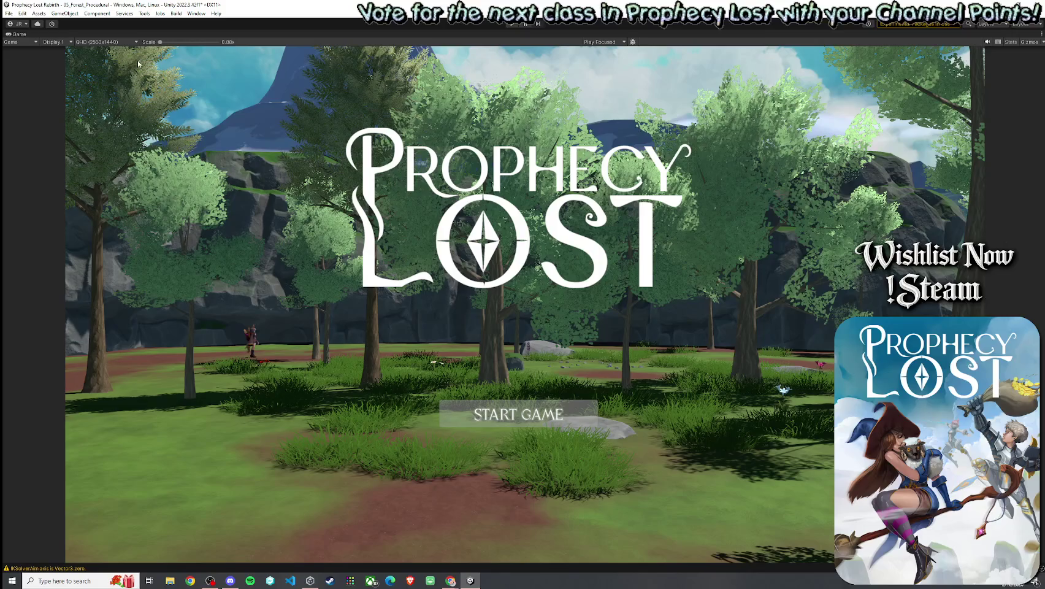
double_click(23, 35)
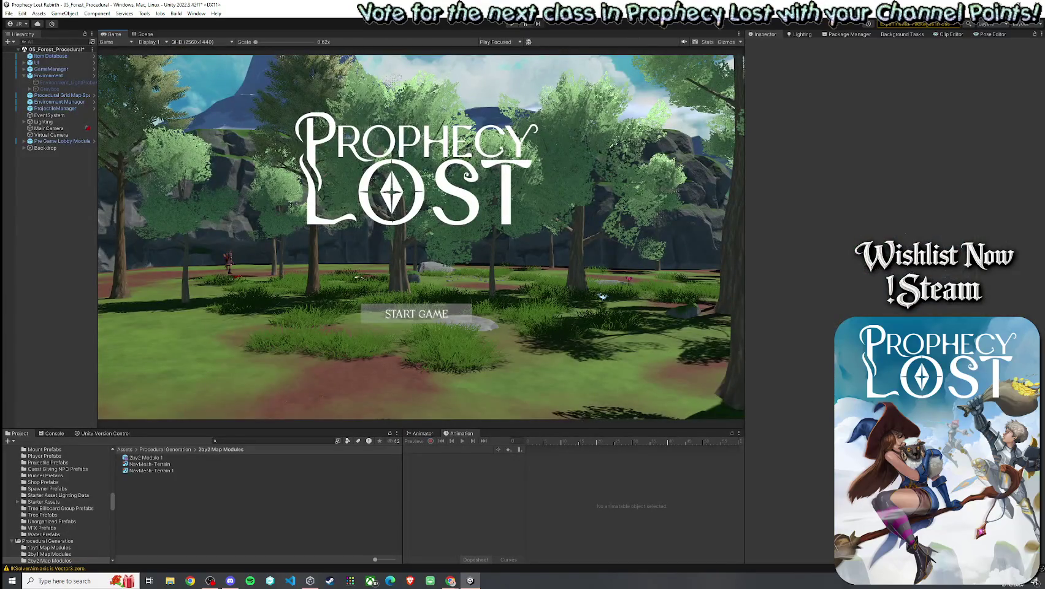